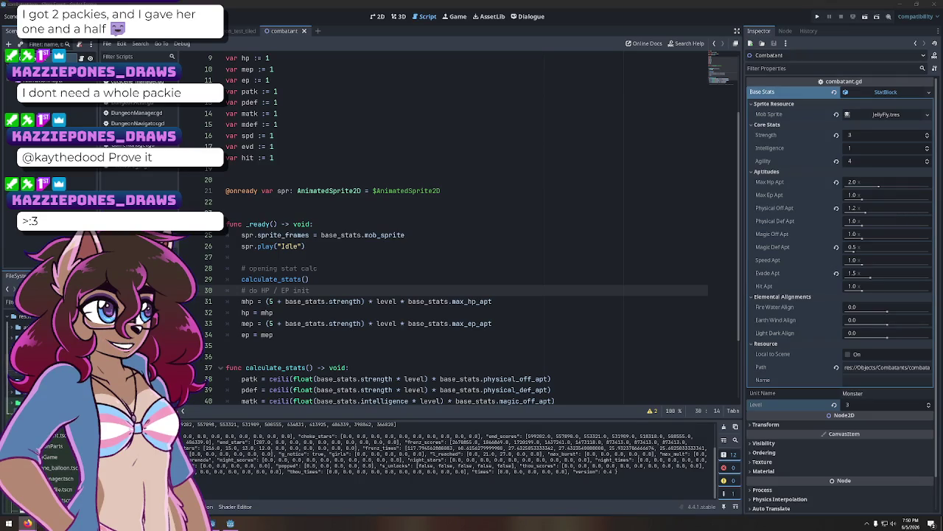
Switch to the combatant scene's 2D view and pan around the origin
{"action": "left_click", "coordinate": [379, 16]}
{"action": "mouse_move", "coordinate": [505, 201]}
{"action": "left_mouse_down"}
{"action": "mouse_move", "coordinate": [438, 207]}
{"action": "mouse_move", "coordinate": [412, 242]}
{"action": "left_mouse_up"}
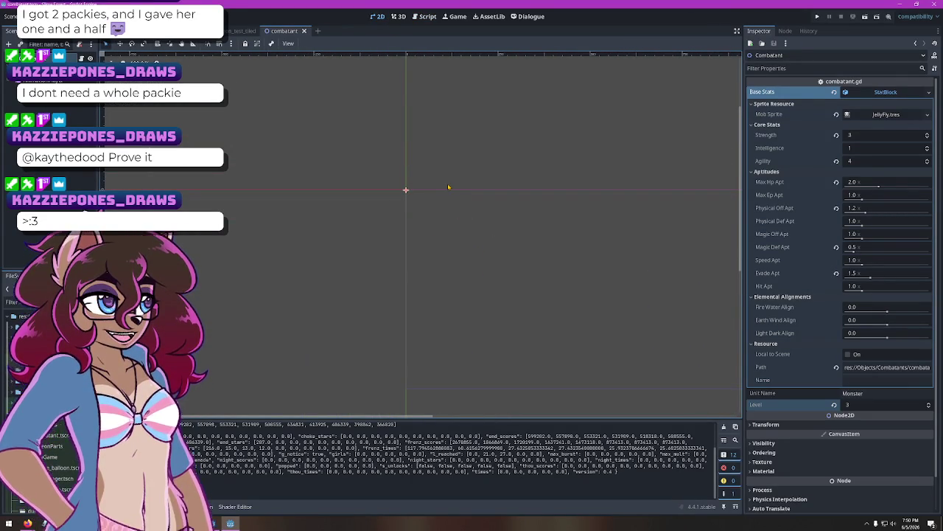
{"action": "mouse_move", "coordinate": [453, 192]}
{"action": "left_mouse_down"}
{"action": "mouse_move", "coordinate": [531, 226]}
{"action": "mouse_move", "coordinate": [482, 223]}
{"action": "mouse_move", "coordinate": [489, 238]}
{"action": "mouse_move", "coordinate": [475, 231]}
{"action": "left_mouse_up"}
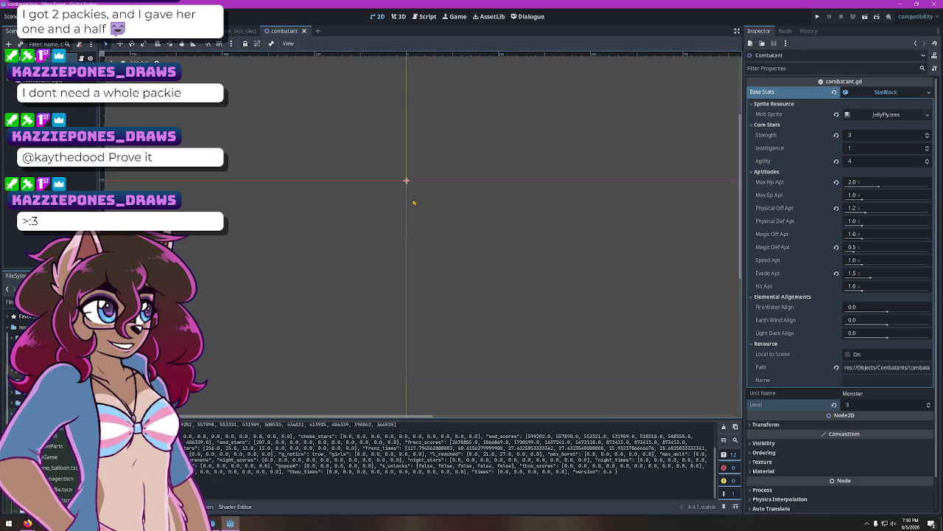
Add an Area2D child under the Combatant root node and list its signals in the Node dock
{"action": "left_click", "coordinate": [52, 83]}
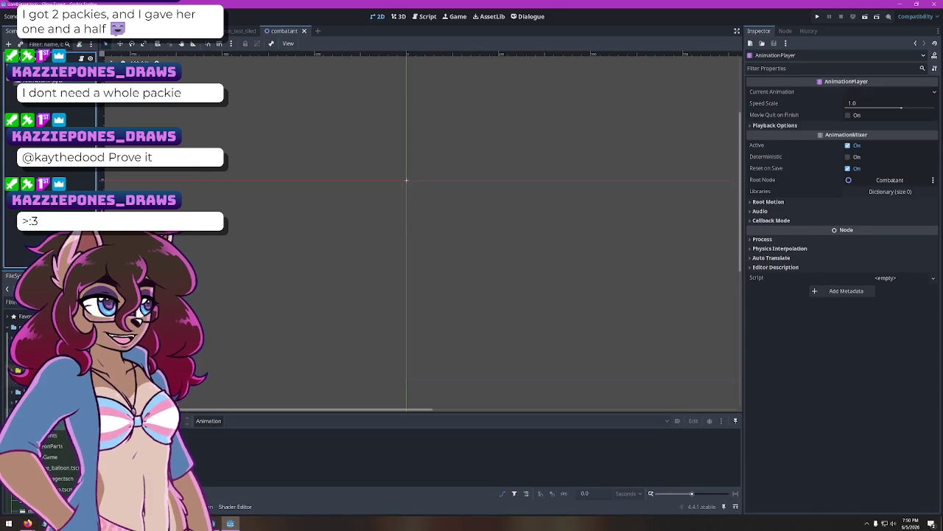
{"action": "left_click", "coordinate": [59, 58]}
{"action": "left_click", "coordinate": [52, 82]}
{"action": "right_click", "coordinate": [59, 59]}
{"action": "left_click", "coordinate": [74, 77]}
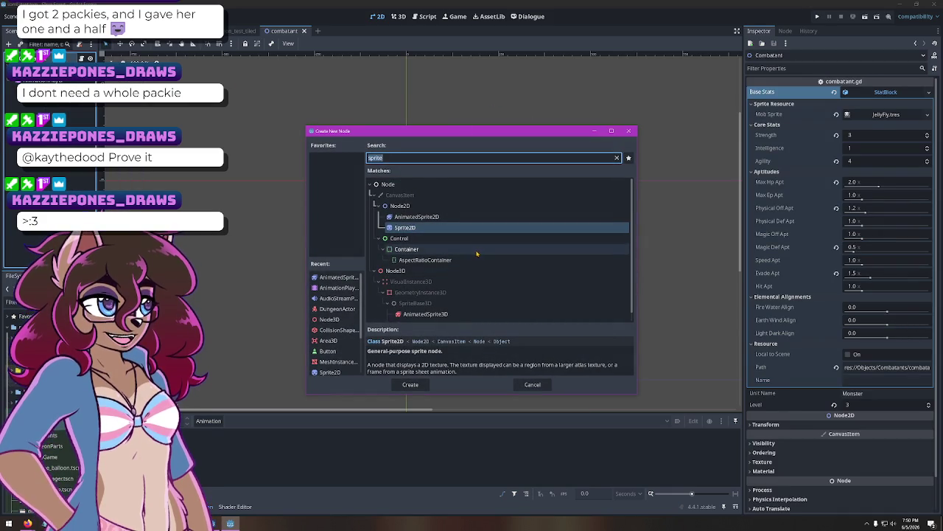
{"action": "type", "text": "area"}
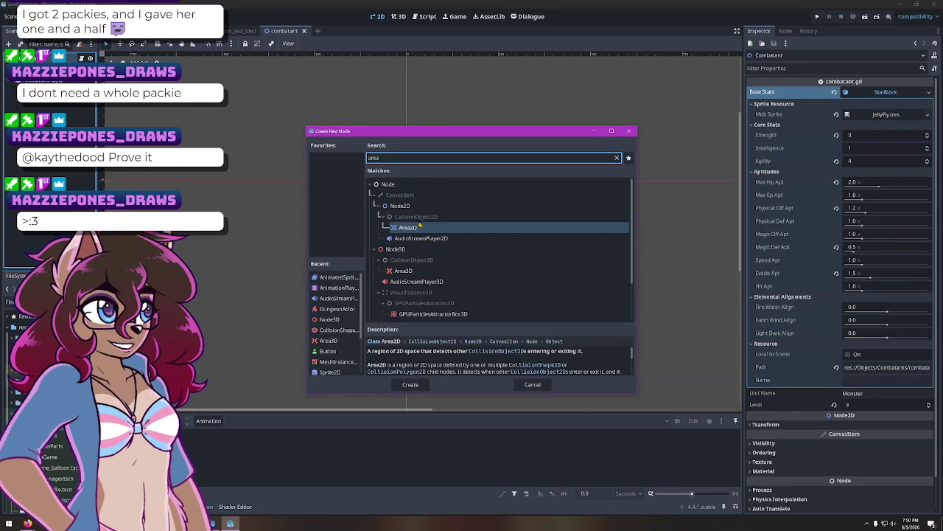
{"action": "key", "text": "Return"}
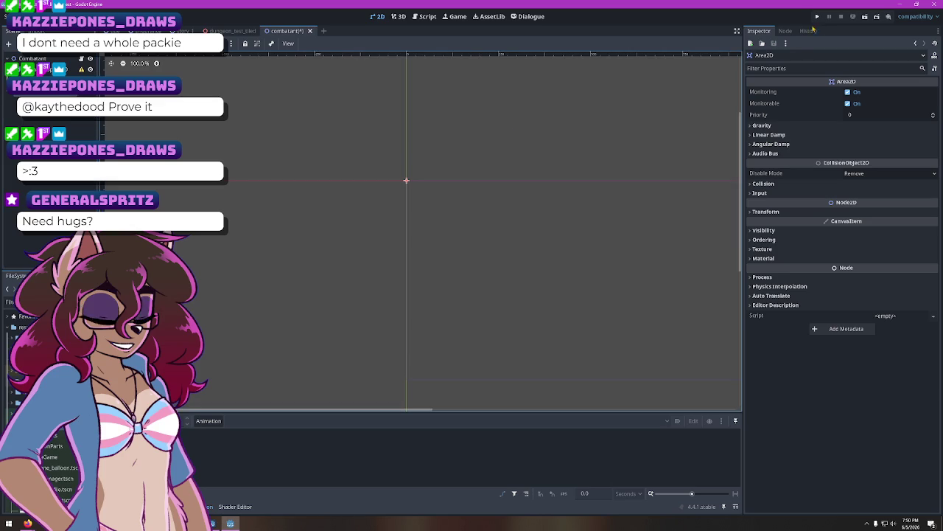
{"action": "left_click", "coordinate": [786, 31]}
{"action": "left_click", "coordinate": [797, 44]}
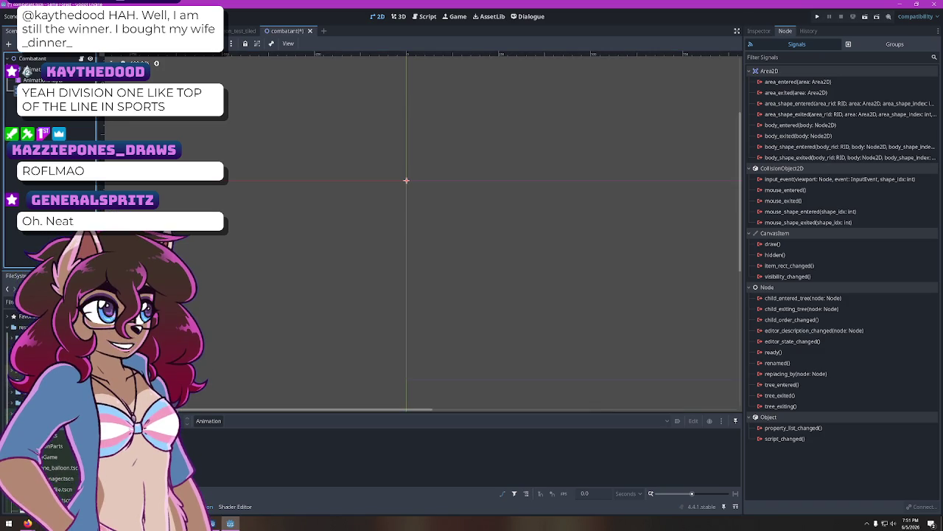
Add a CollisionShape2D child to the Area2D and show its Inspector properties
{"action": "right_click", "coordinate": [28, 115]}
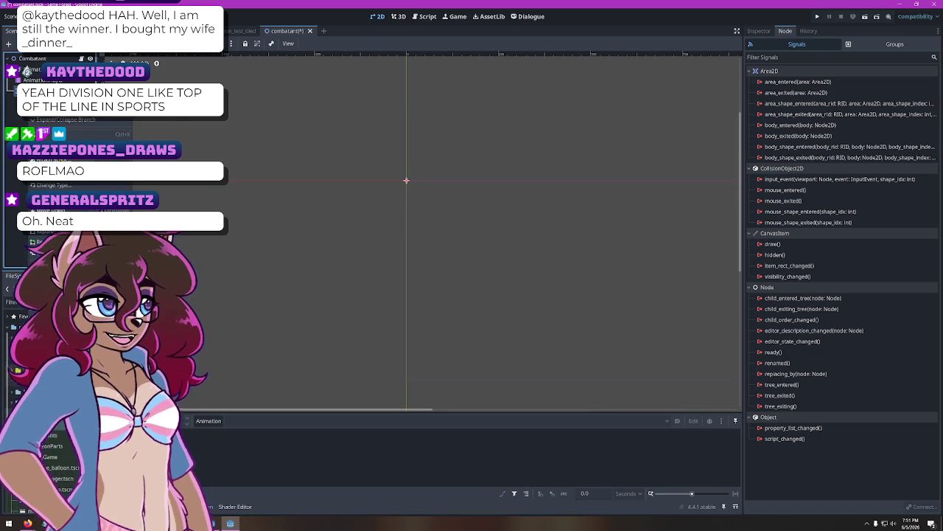
{"action": "left_click", "coordinate": [52, 92]}
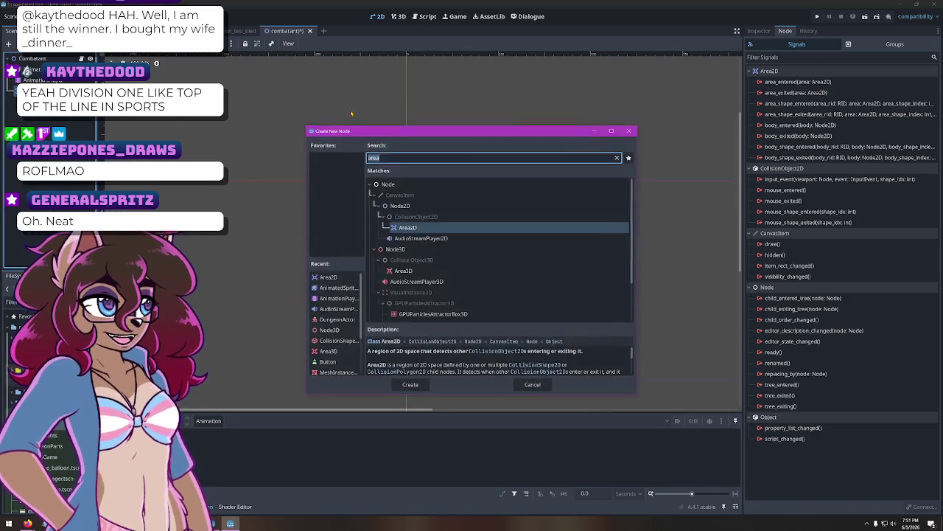
{"action": "type", "text": "collissi"}
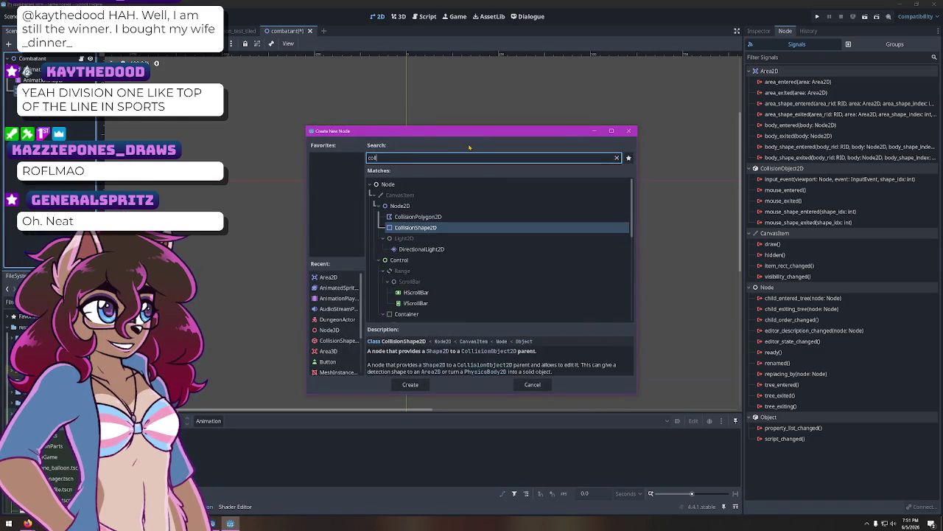
{"action": "key", "text": "BackSpace"}
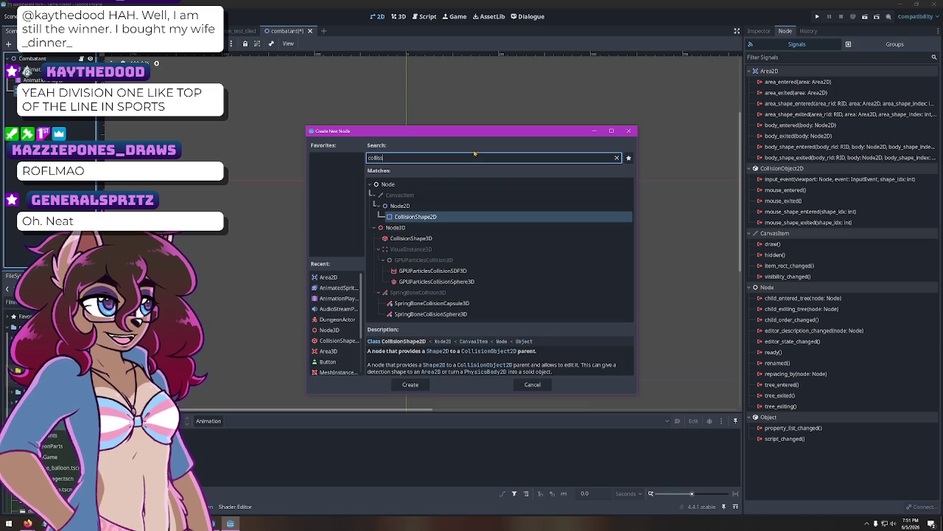
{"action": "key", "text": "Return"}
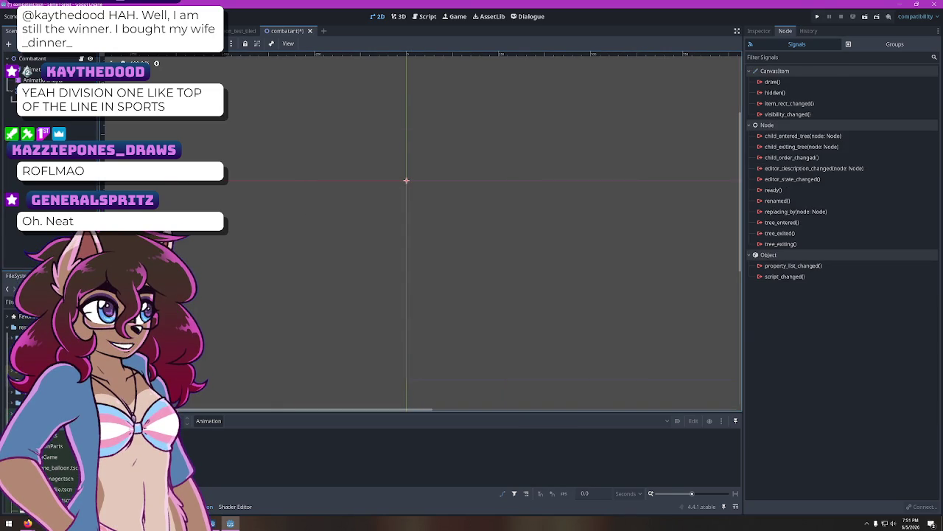
{"action": "left_click", "coordinate": [759, 31]}
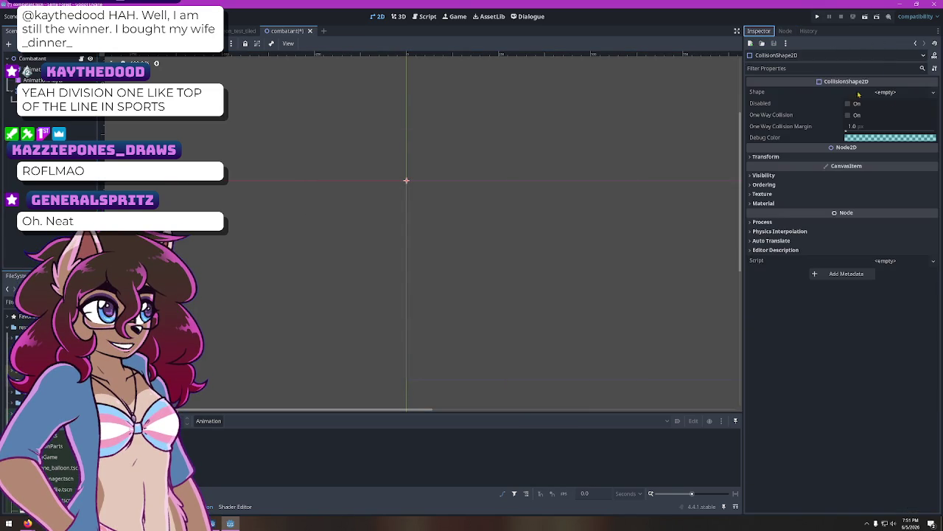
Give the CollisionShape2D a new 20×20 RectangleShape2D and expand its Transform and size settings
{"action": "left_click", "coordinate": [886, 92]}
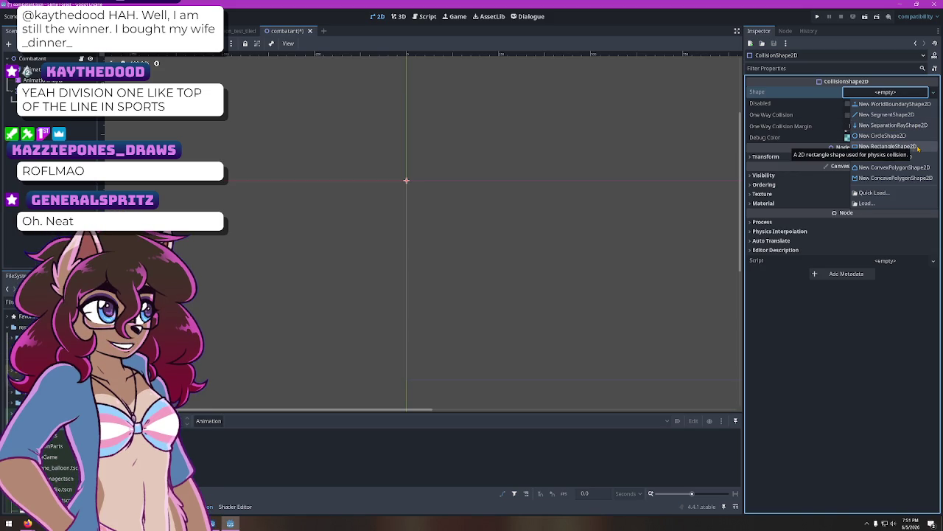
{"action": "left_click", "coordinate": [918, 147]}
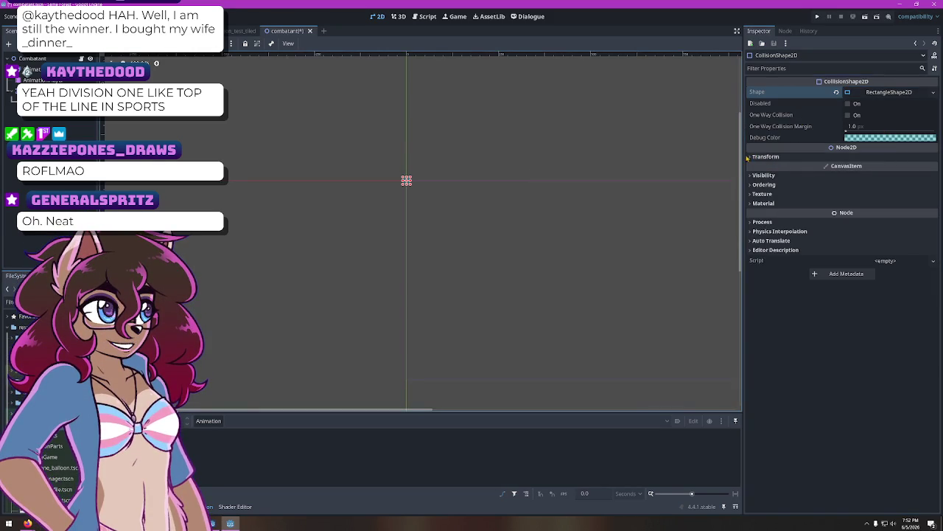
{"action": "left_click", "coordinate": [765, 157]}
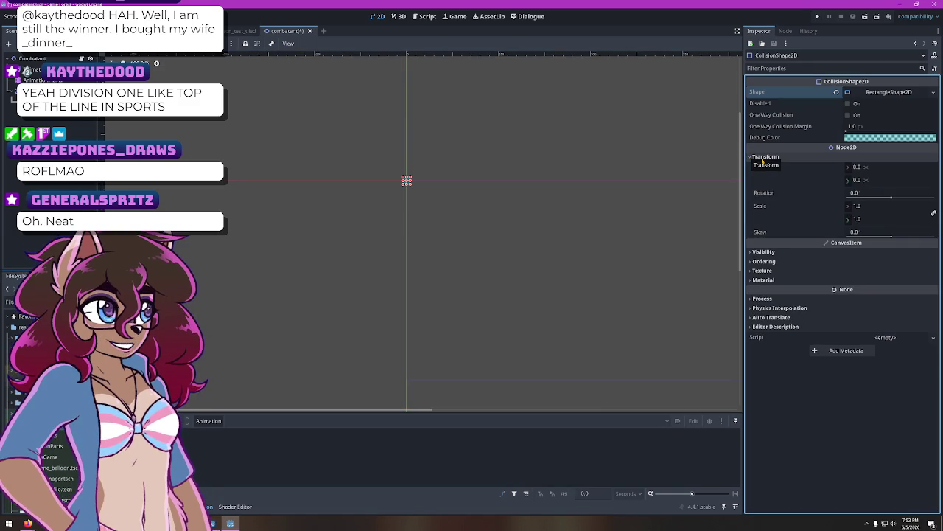
{"action": "left_click", "coordinate": [905, 94]}
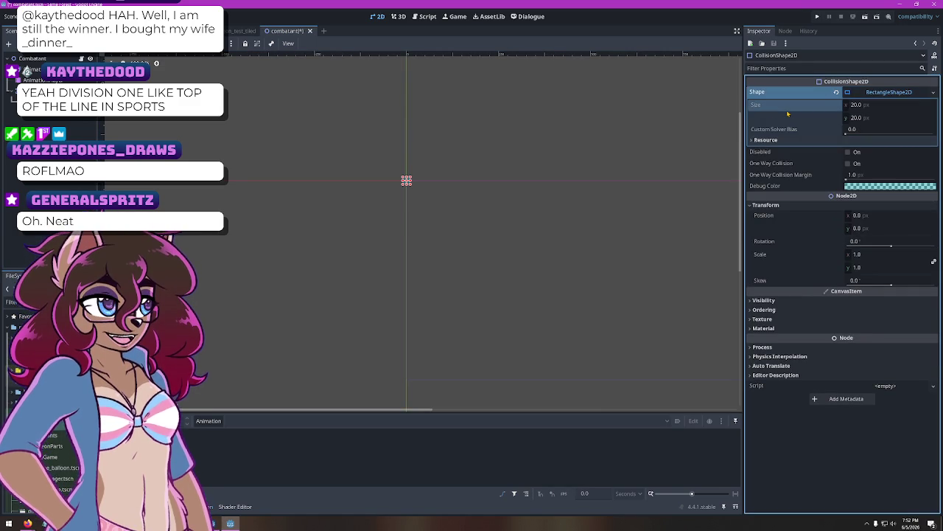
{"action": "left_click", "coordinate": [34, 70]}
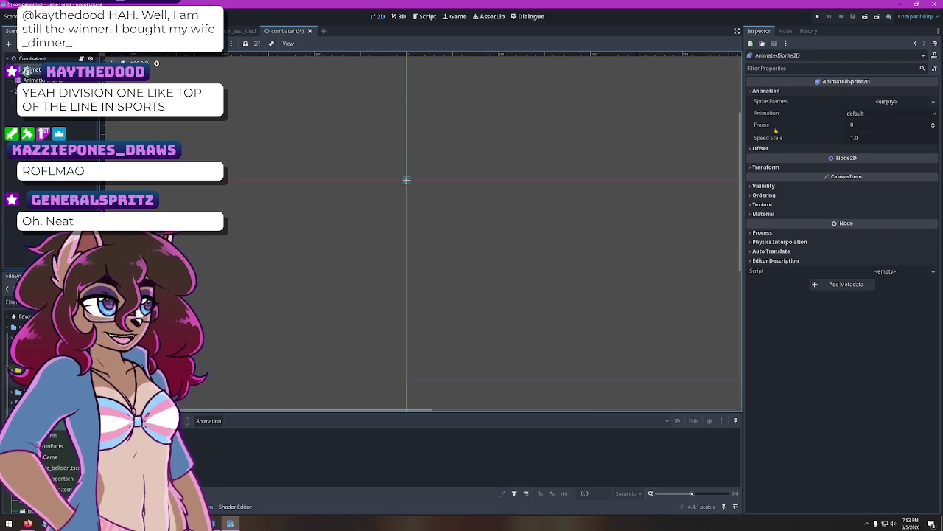
Load JellyFly.tres as the AnimatedSprite2D's Sprite Frames and expand the resource
{"action": "left_click", "coordinate": [914, 104]}
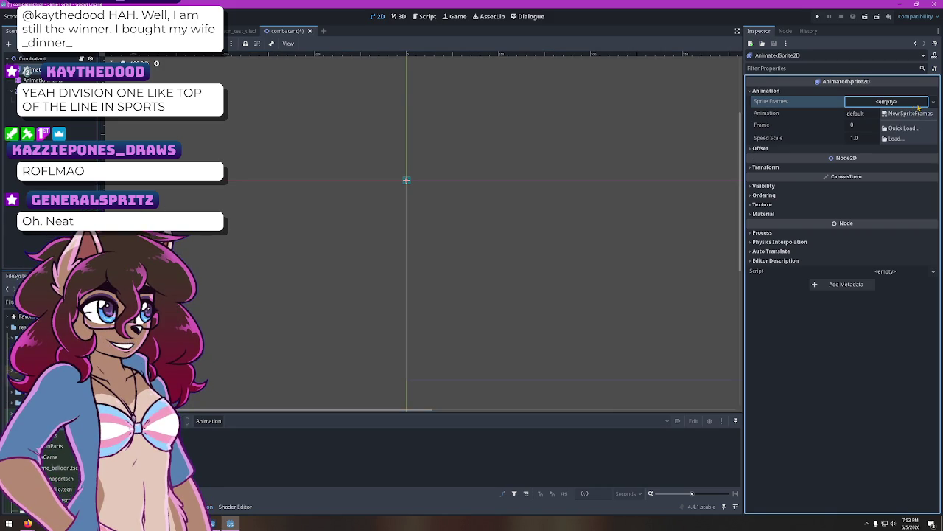
{"action": "left_click", "coordinate": [903, 127]}
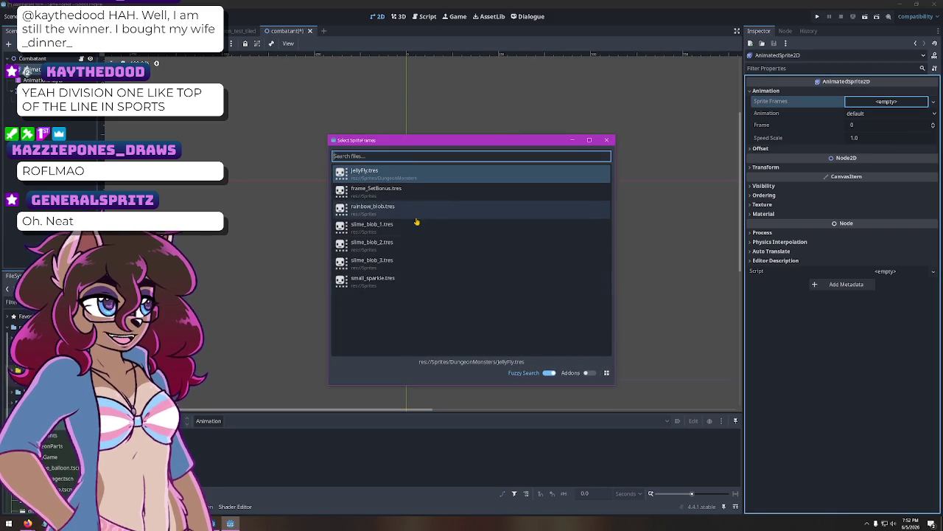
{"action": "double_click", "coordinate": [393, 176]}
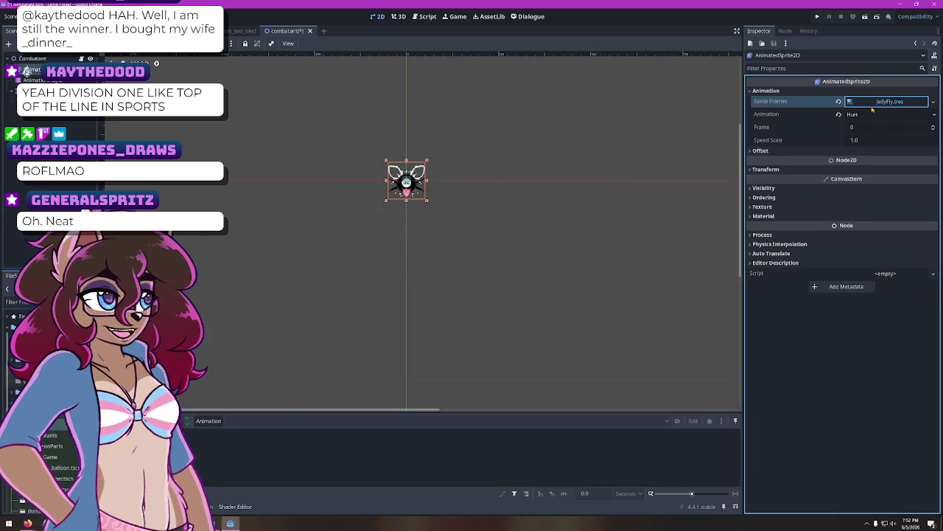
{"action": "left_click", "coordinate": [885, 101]}
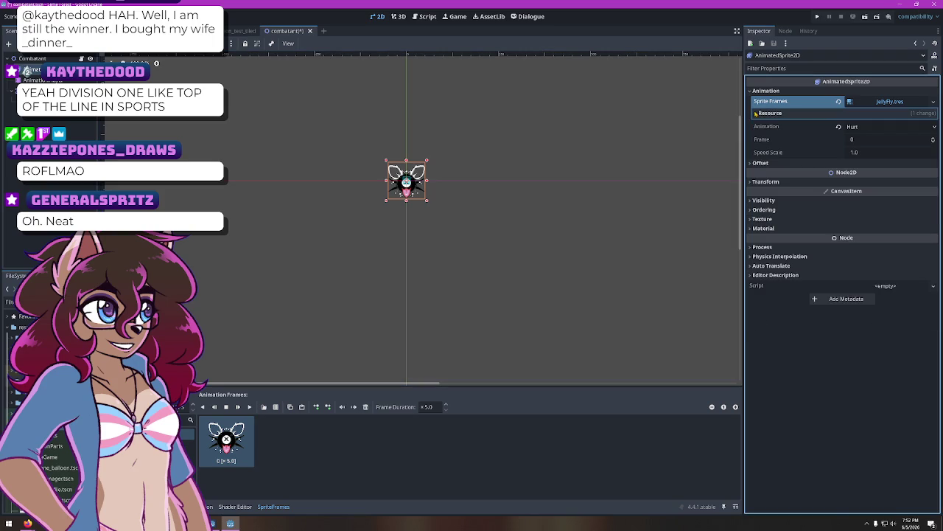
Check the sprite's Transform and Offset, then clear its SpriteFrames resource
{"action": "left_click", "coordinate": [751, 182]}
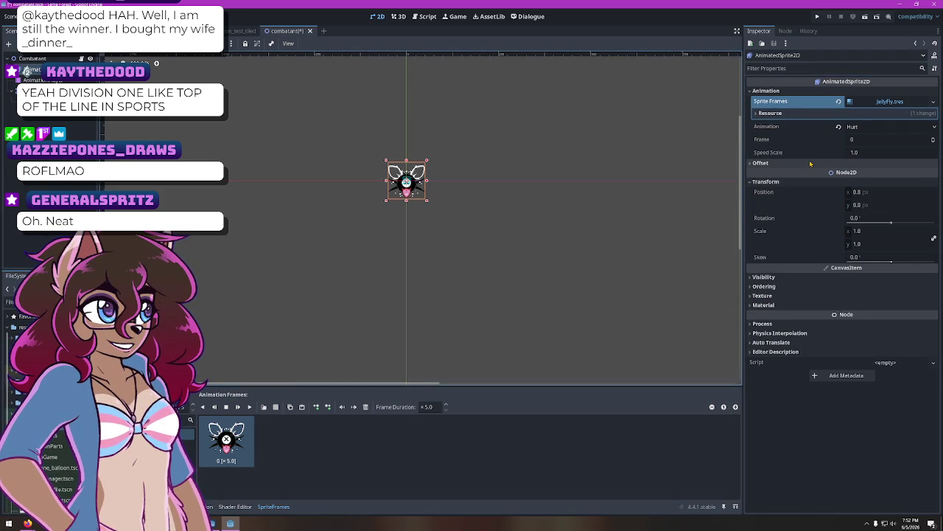
{"action": "left_click", "coordinate": [755, 163]}
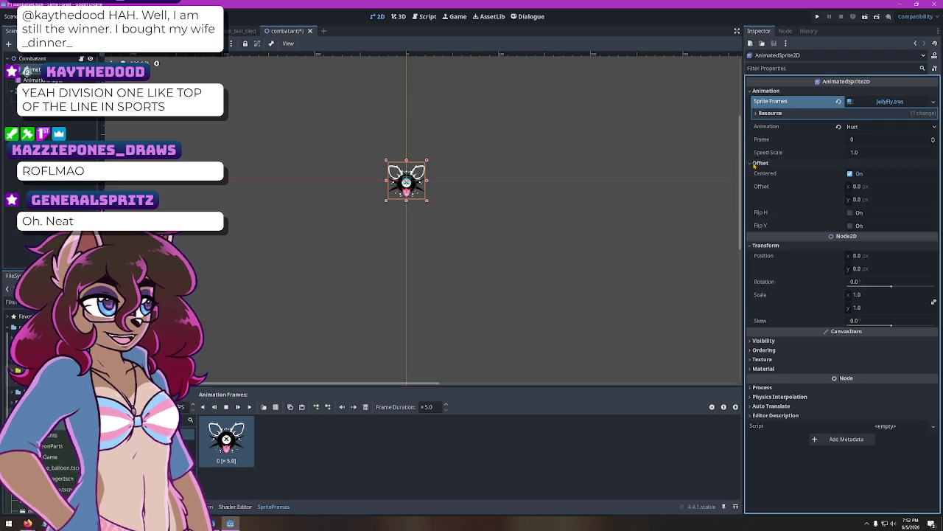
{"action": "left_click", "coordinate": [754, 164]}
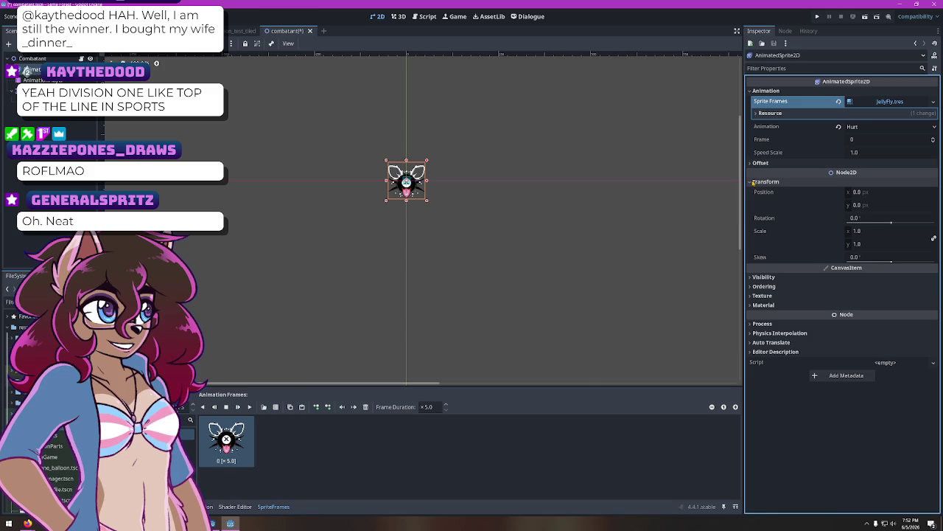
{"action": "left_click", "coordinate": [752, 182]}
{"action": "left_click", "coordinate": [934, 102]}
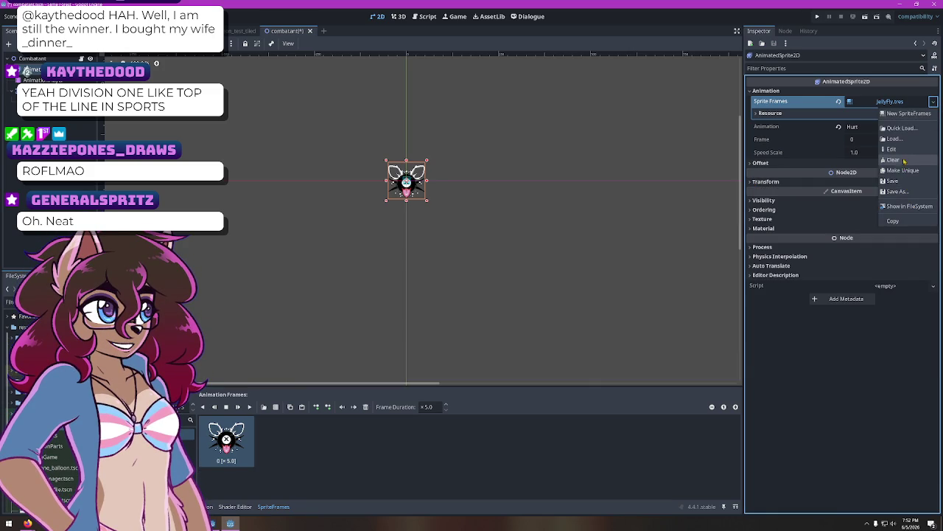
{"action": "left_click", "coordinate": [893, 159]}
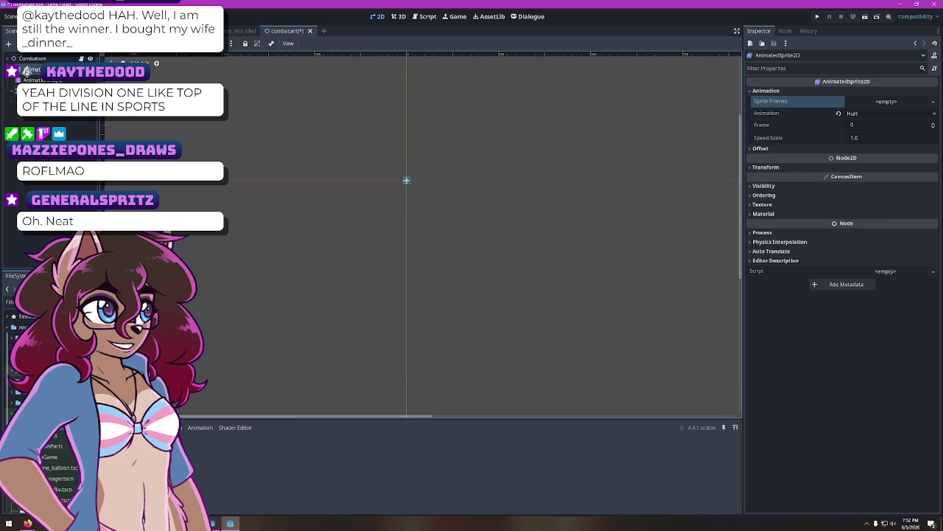
{"action": "left_click", "coordinate": [30, 80]}
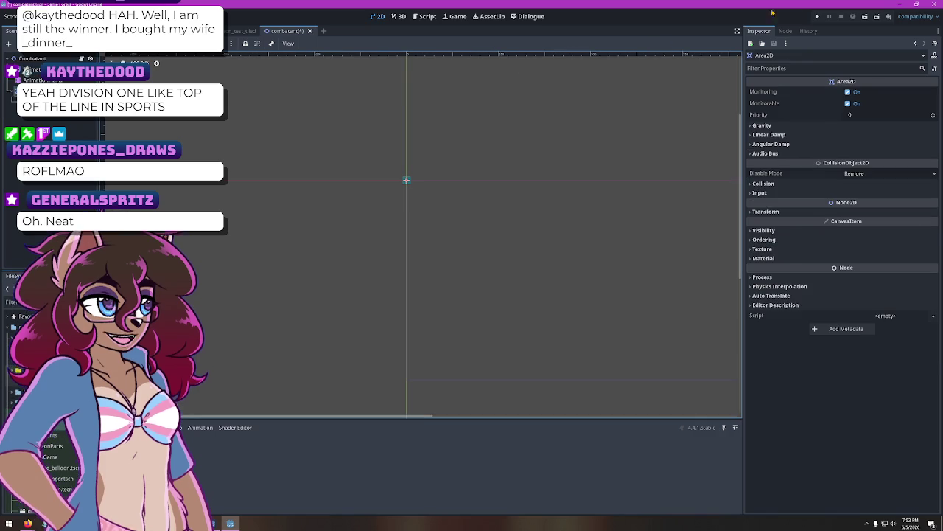
Connect the Area2D's input_event signal to _on_area_2d_input_event on Combatant
{"action": "left_click", "coordinate": [785, 31]}
{"action": "left_click", "coordinate": [827, 182]}
{"action": "double_click", "coordinate": [828, 180]}
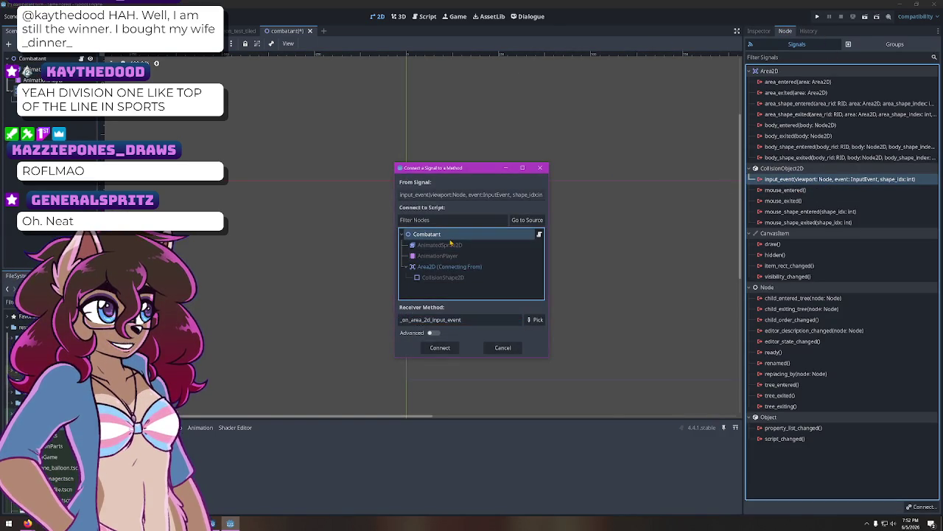
{"action": "key", "text": "Return"}
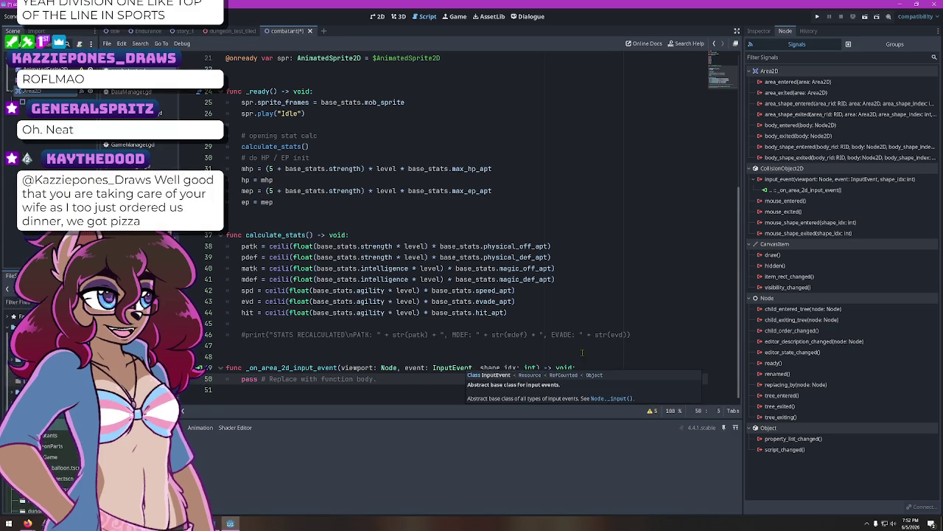
Replace the handler's placeholder line with an 'if event is InputEvent' check
{"action": "left_click", "coordinate": [498, 367]}
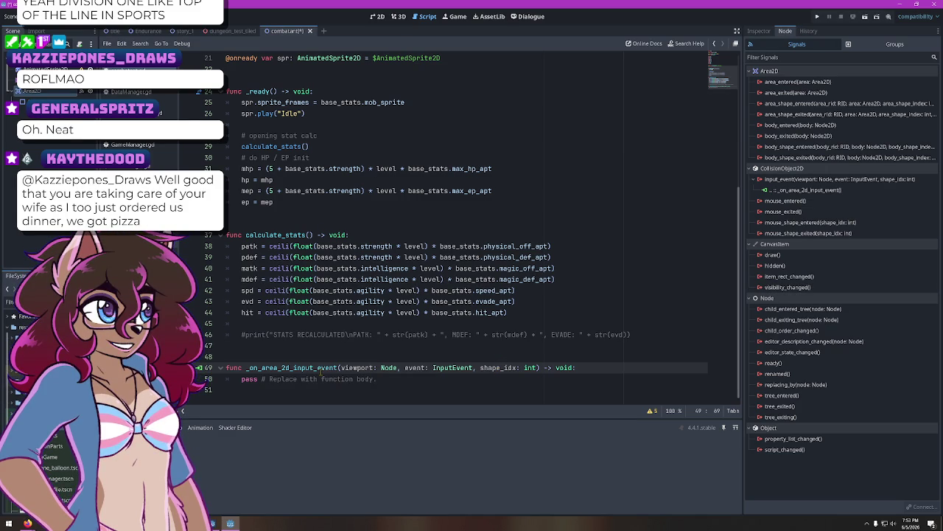
{"action": "left_click", "coordinate": [518, 367]}
{"action": "left_click_drag", "start_coordinate": [392, 381], "coordinate": [237, 379]}
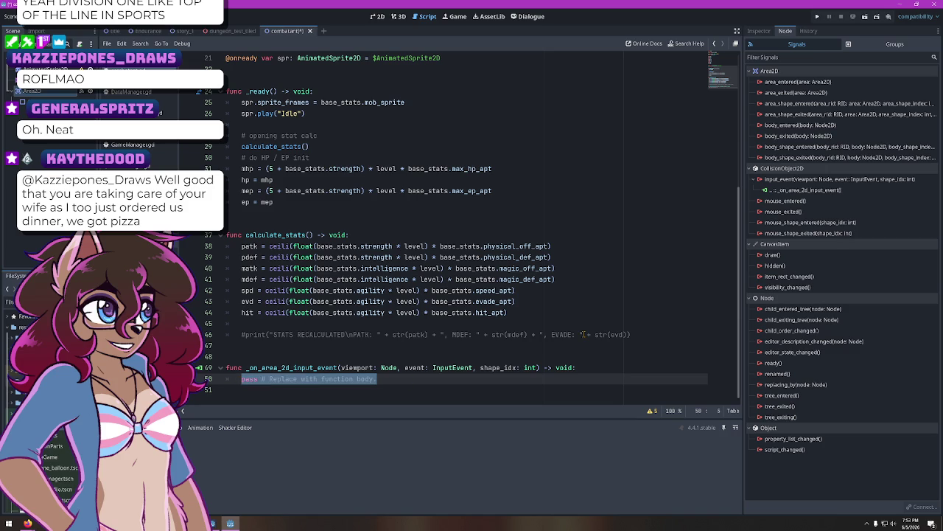
{"action": "type", "text": "if event is"}
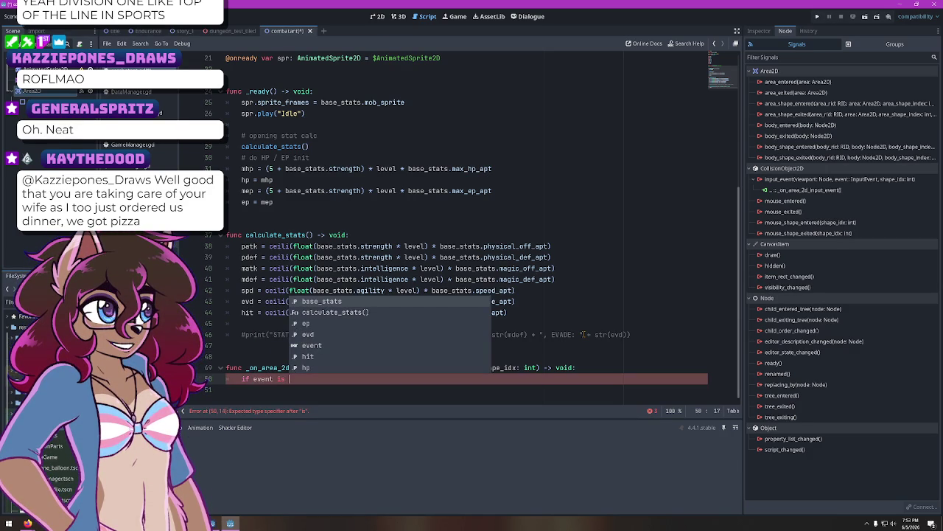
{"action": "type", "text": " Input"}
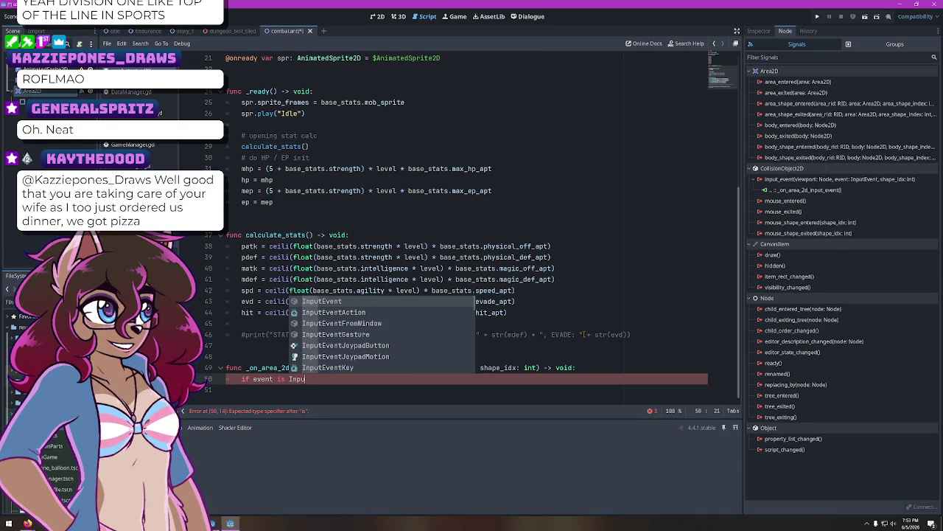
{"action": "key", "text": "Return"}
{"action": "type", "text": "."}
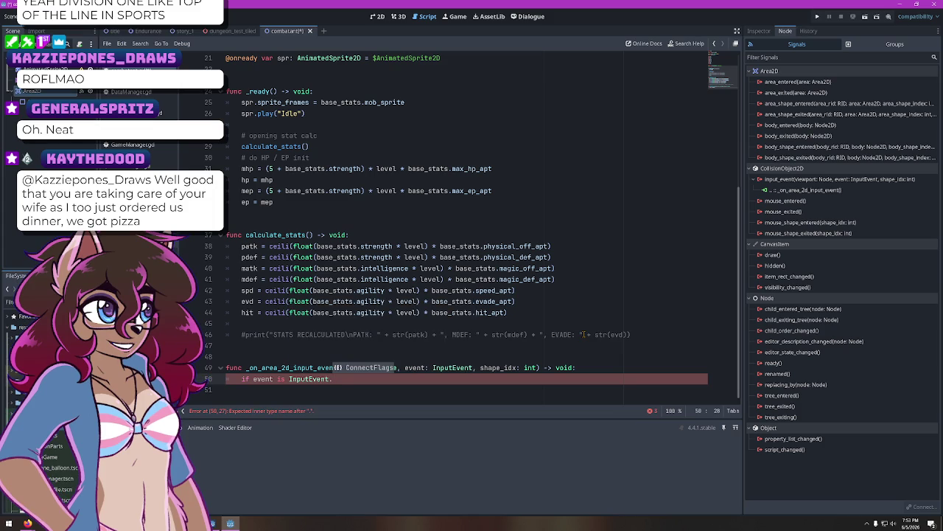
Revert the unfinished check to pass and bring up the combat system concept doc
{"action": "key", "text": "BackSpace"}
{"action": "key", "text": "BackSpace"}
{"action": "key", "text": "BackSpace"}
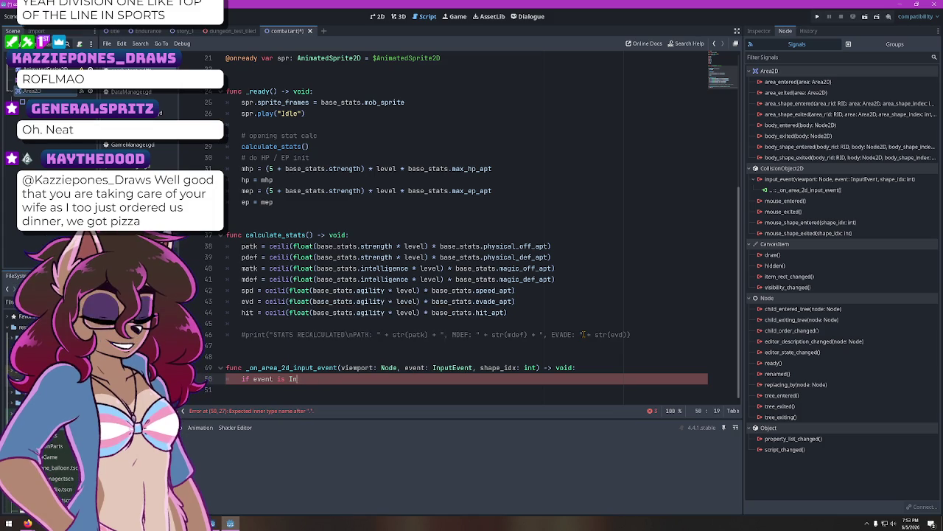
{"action": "type", "text": "put."}
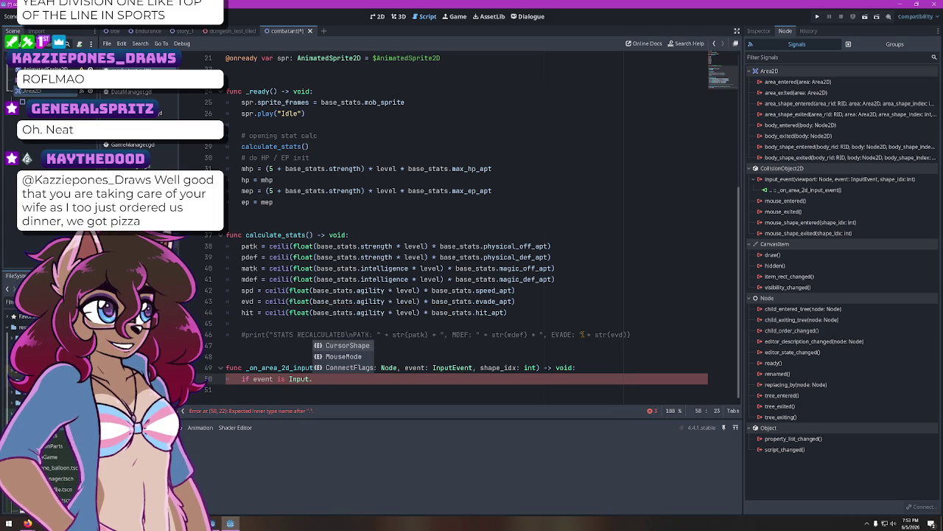
{"action": "key", "text": "BackSpace"}
{"action": "key", "text": "BackSpace"}
{"action": "key", "text": "BackSpace"}
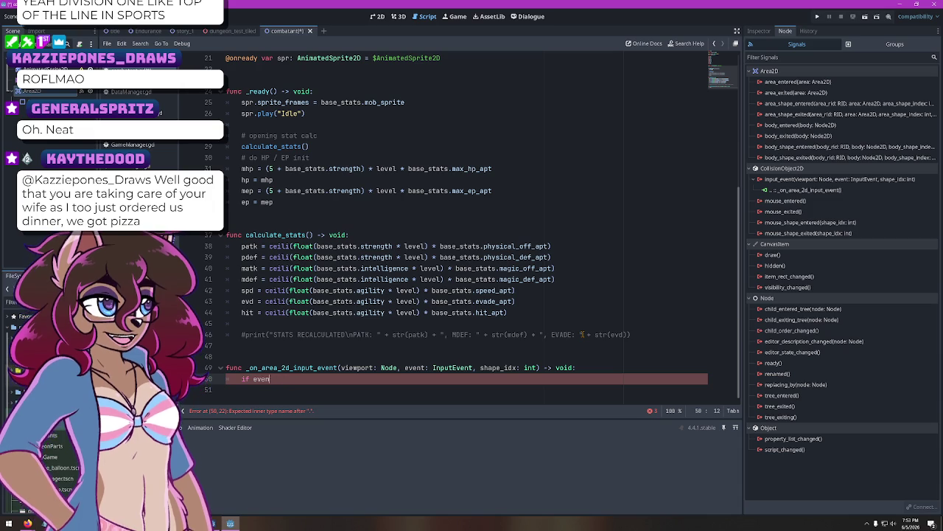
{"action": "key", "text": "BackSpace"}
{"action": "key", "text": "BackSpace"}
{"action": "key", "text": "BackSpace"}
{"action": "type", "text": "pass"}
{"action": "key", "text": "alt+Tab"}
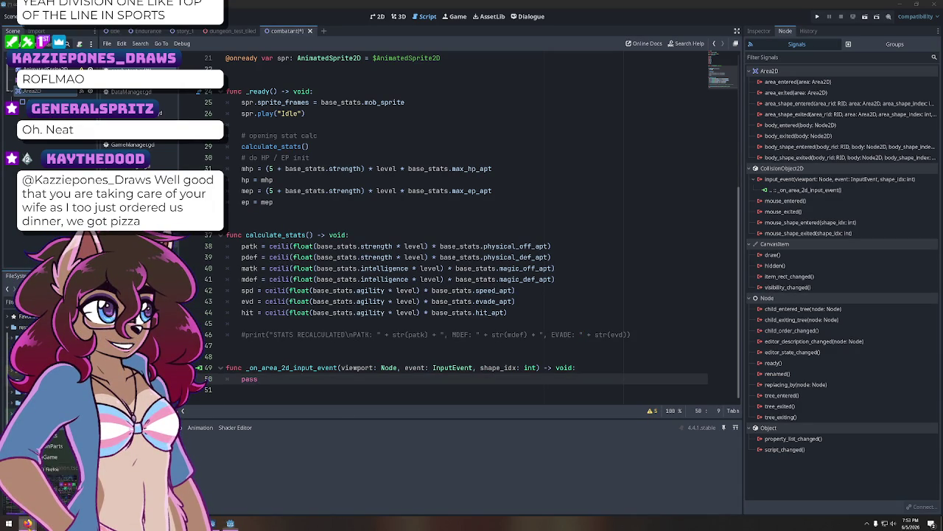
{"action": "left_click", "coordinate": [59, 472]}
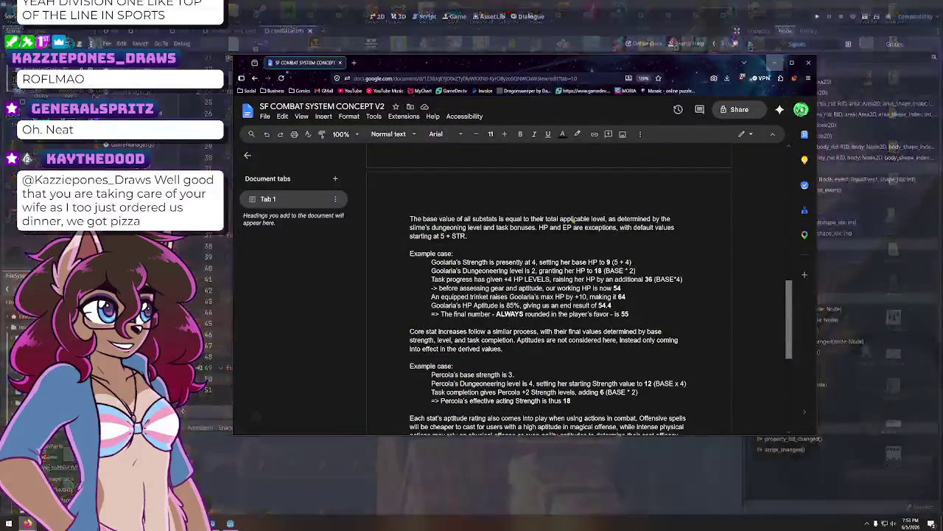
Search 'godot input events', read the Using InputEvent docs page, then return to Godot
{"action": "left_click", "coordinate": [354, 62]}
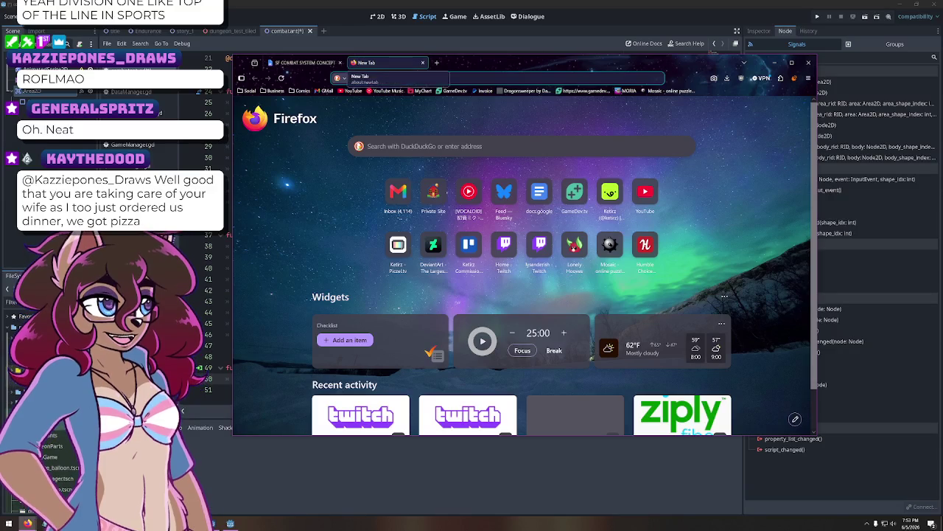
{"action": "type", "text": "godot input events"}
{"action": "key", "text": "Return"}
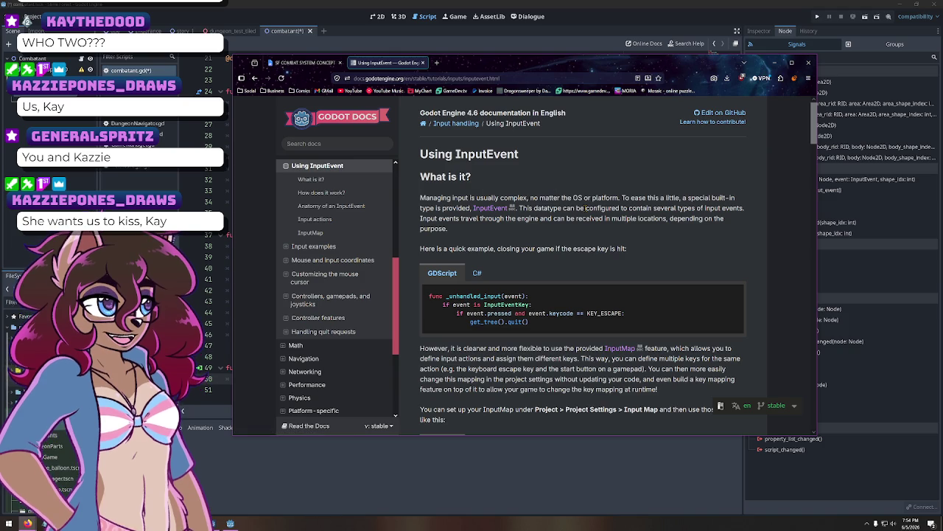
{"action": "scroll", "coordinate": [540, 261], "scroll_direction": "down", "scroll_amount": 1}
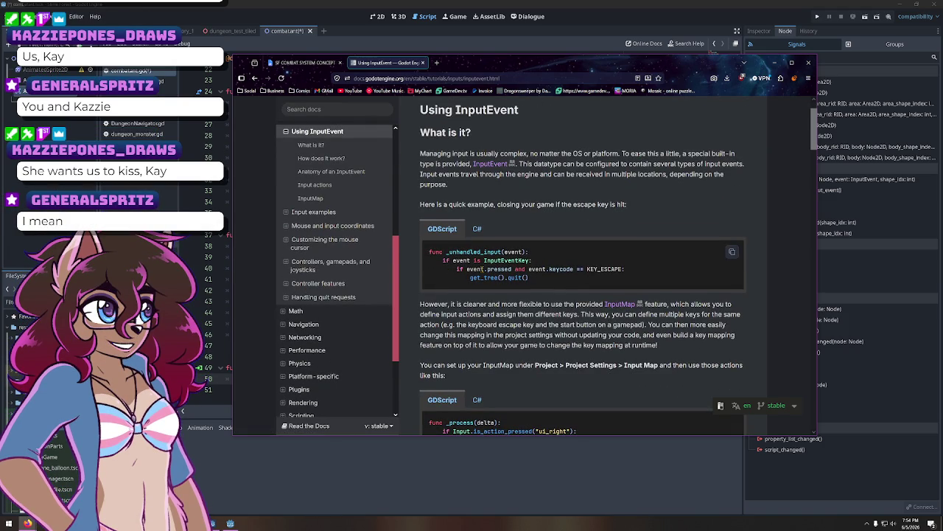
{"action": "left_click", "coordinate": [647, 7]}
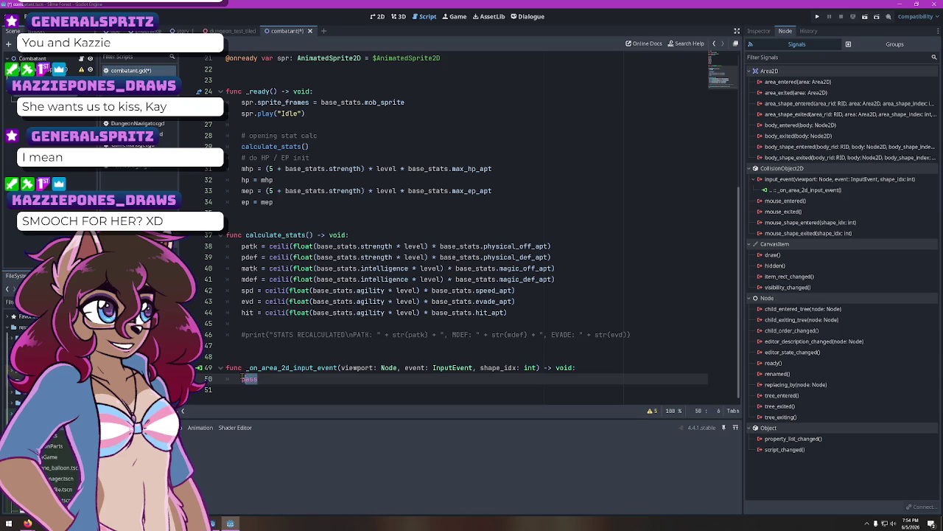
Make the handler print "clicked, dood" for InputEventMouseButton events and save the script
{"action": "type", "text": "if even"}
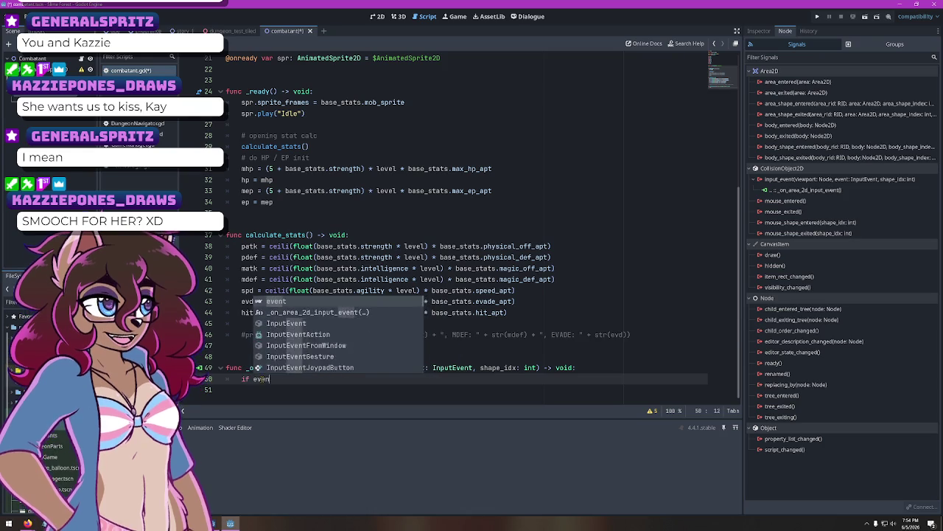
{"action": "type", "text": "t is Inp"}
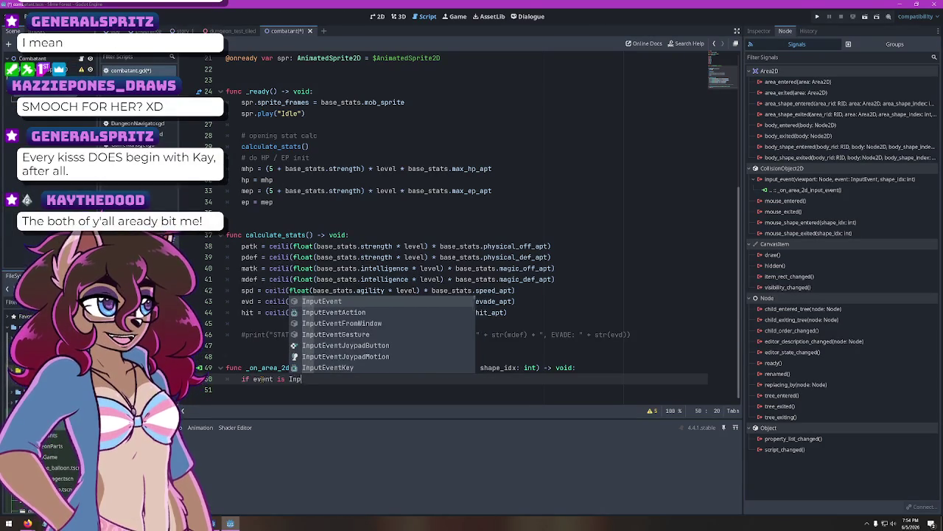
{"action": "type", "text": "utEvent"}
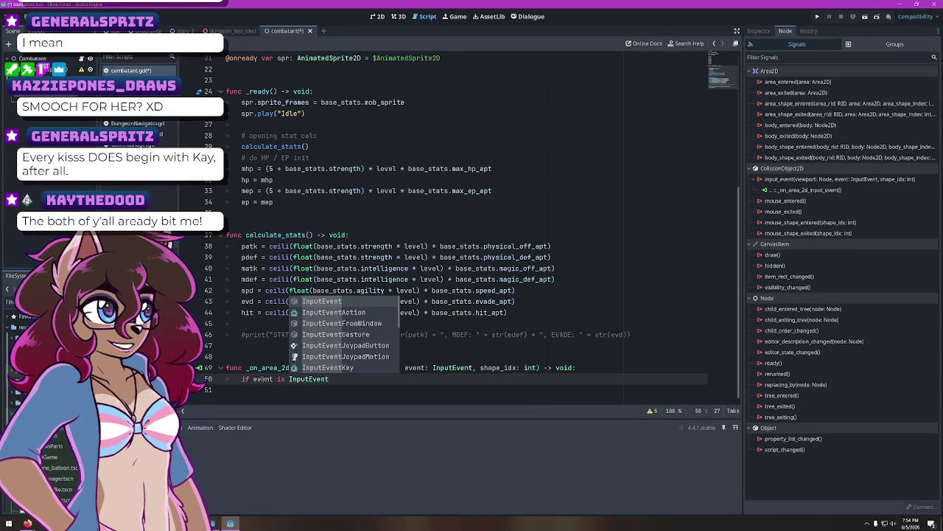
{"action": "type", "text": "Mou"}
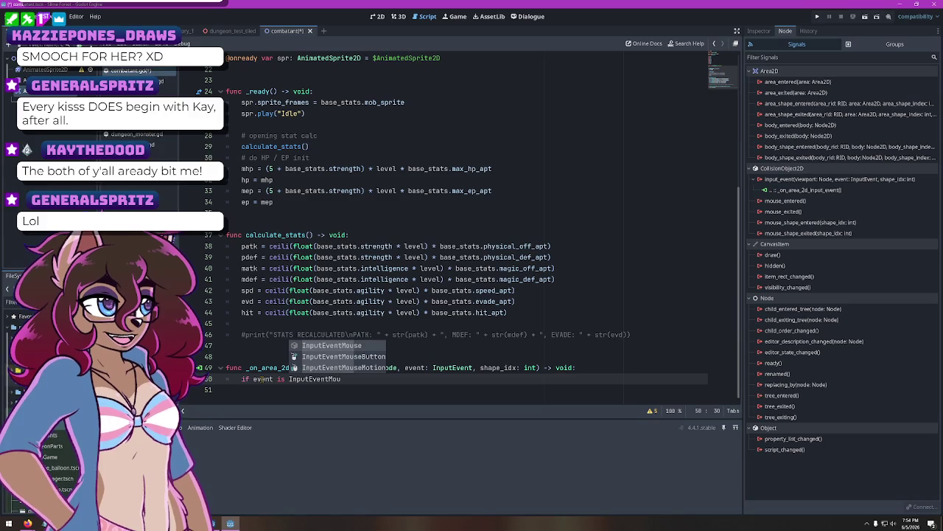
{"action": "type", "text": "seButton"}
{"action": "key", "text": "Return"}
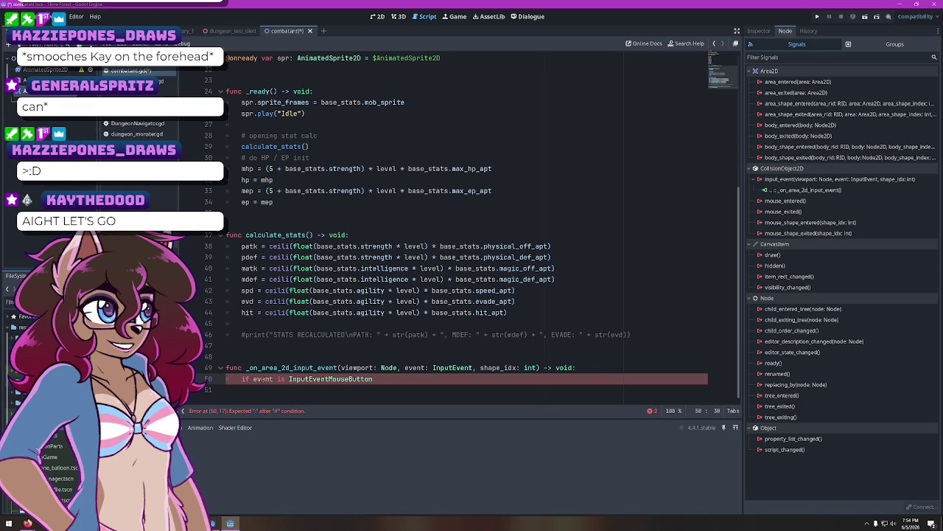
{"action": "key", "text": "Return"}
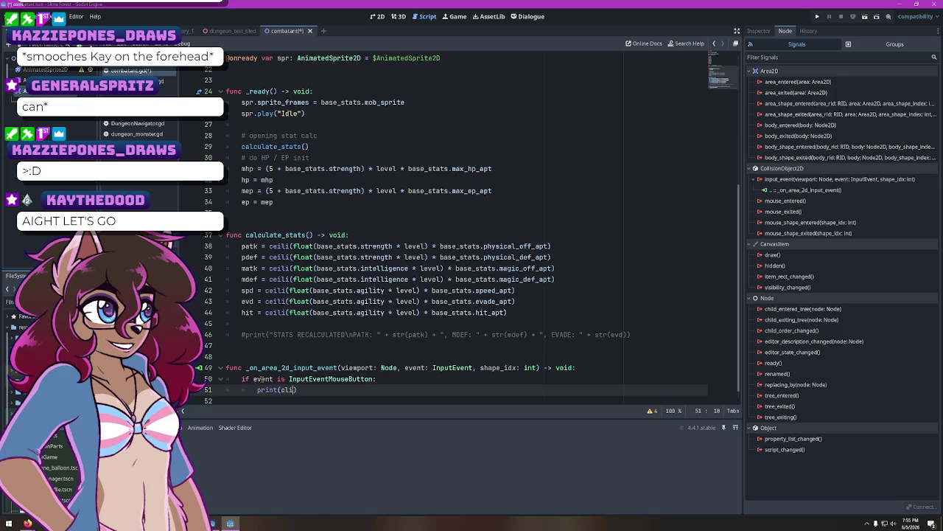
{"action": "type", "text": "\"clicked, dood"}
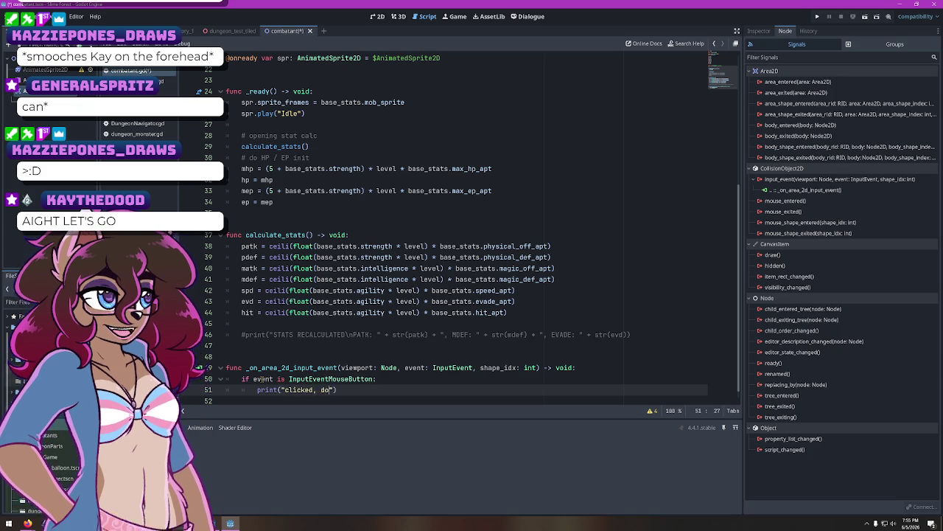
{"action": "key", "text": "ctrl+s"}
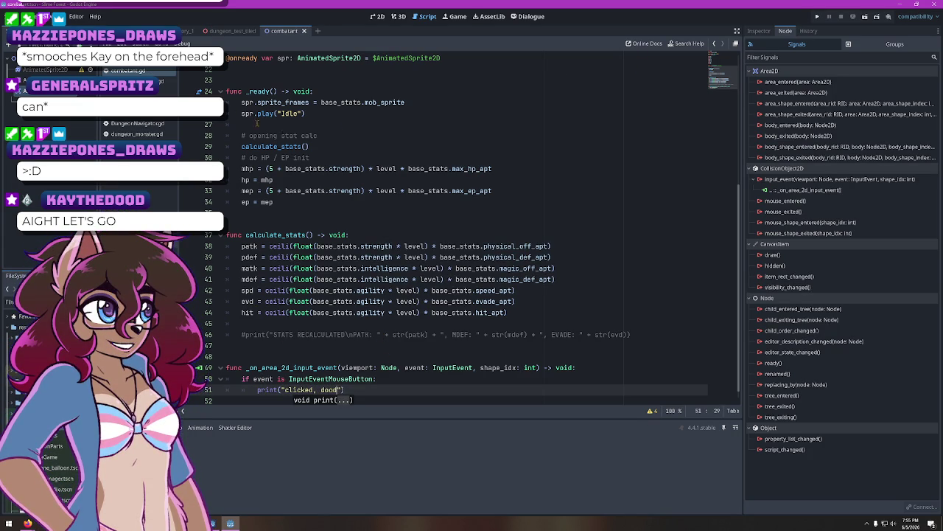
Test-run the current scene, close the game window, and return to the Using InputEvent docs
{"action": "left_click", "coordinate": [851, 21]}
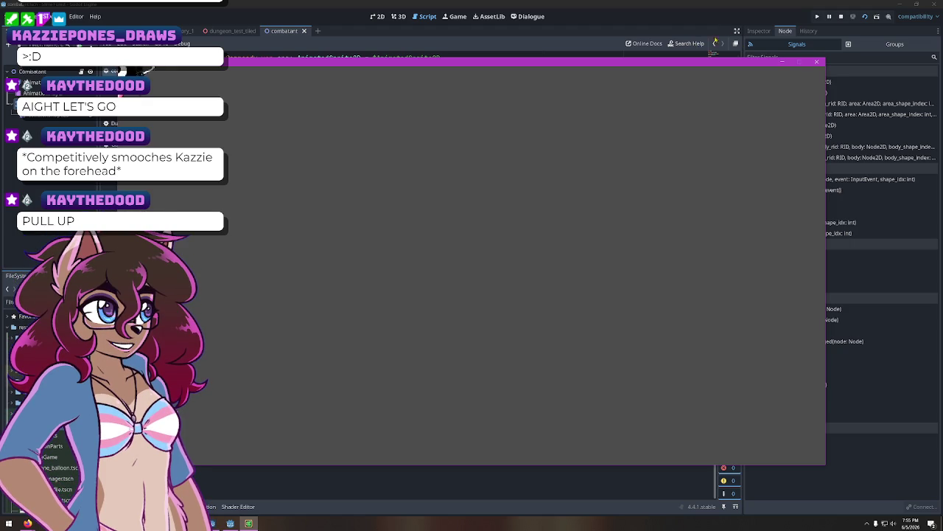
{"action": "left_click", "coordinate": [817, 63]}
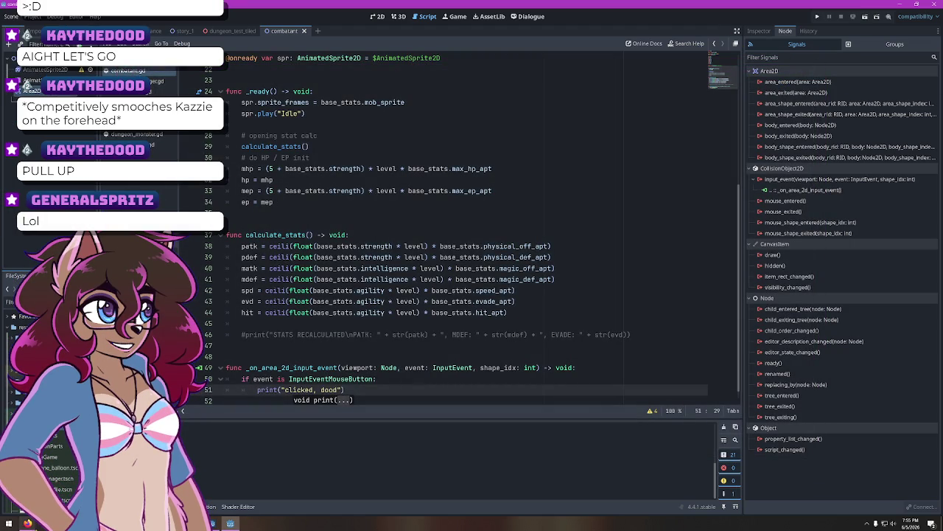
{"action": "key", "text": "alt+Tab"}
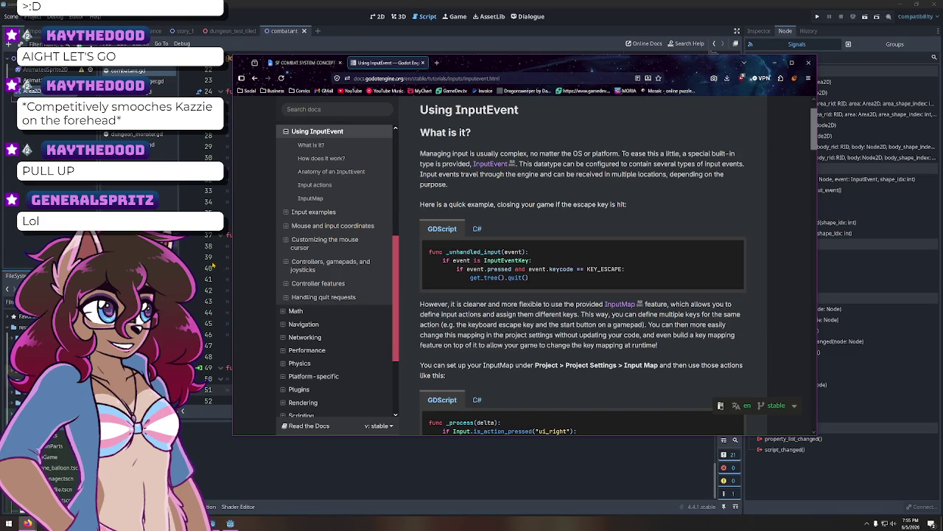
Append 'and event.pressed' to the if condition on line 50 and run the scene to test it
{"action": "left_click", "coordinate": [636, 6]}
{"action": "scroll", "coordinate": [348, 376], "scroll_direction": "down", "scroll_amount": 1}
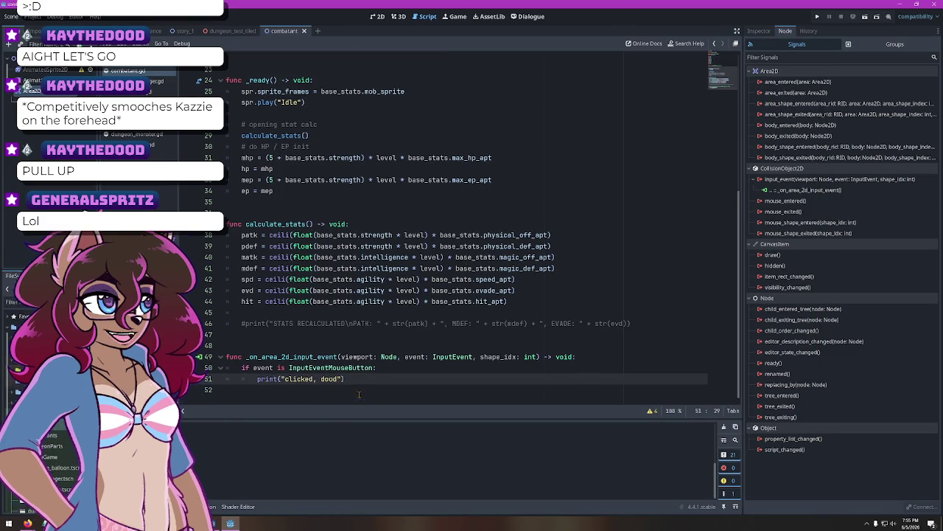
{"action": "left_click", "coordinate": [373, 369]}
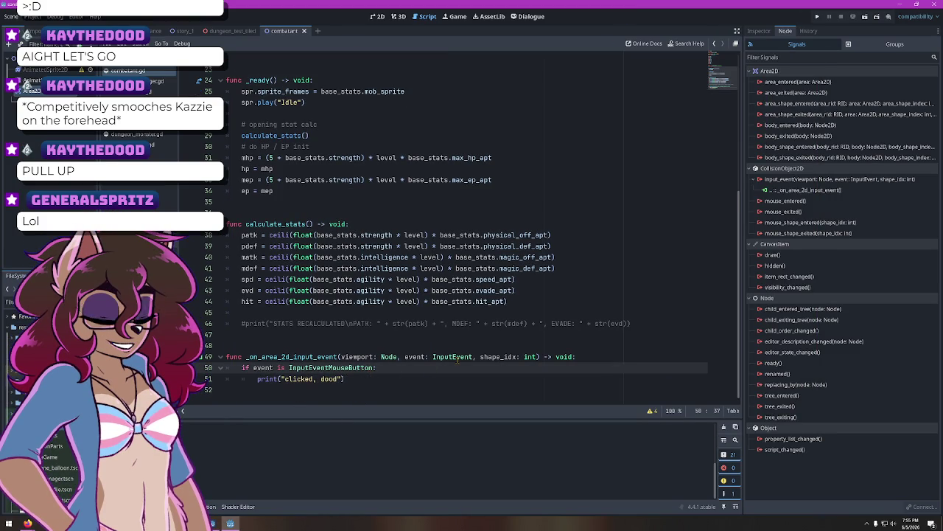
{"action": "type", "text": "andevent.pressed"}
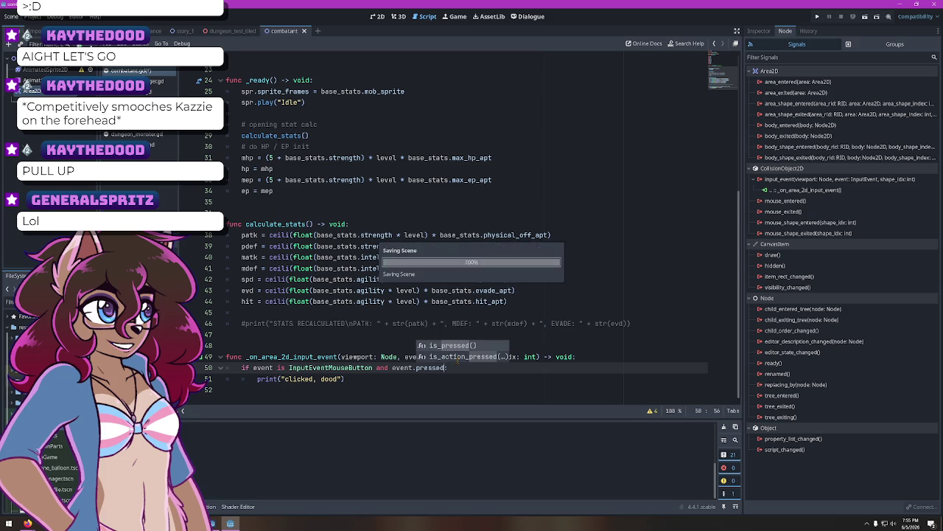
{"action": "left_click", "coordinate": [439, 388]}
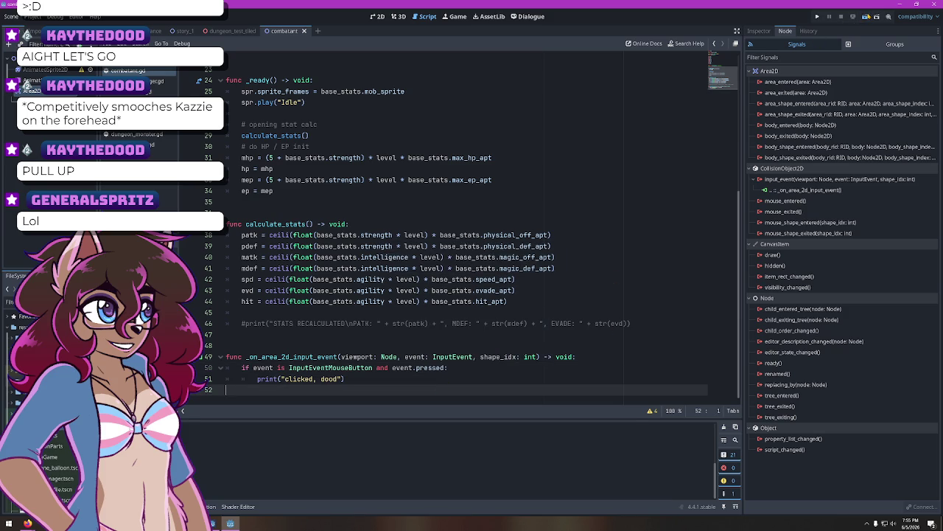
{"action": "left_click", "coordinate": [852, 16]}
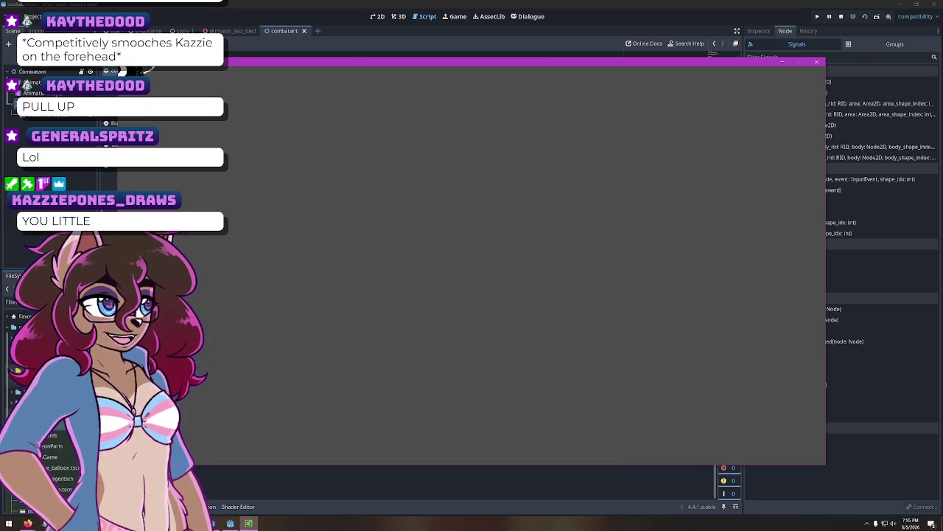
Close the test game window and scroll back up in the combatant script
{"action": "left_click", "coordinate": [817, 61]}
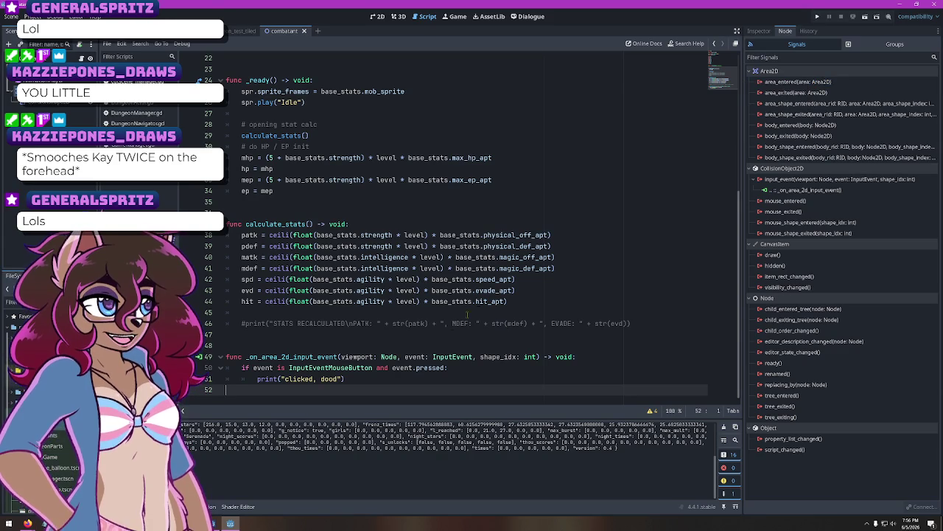
{"action": "scroll", "coordinate": [341, 243], "scroll_direction": "up", "scroll_amount": 2}
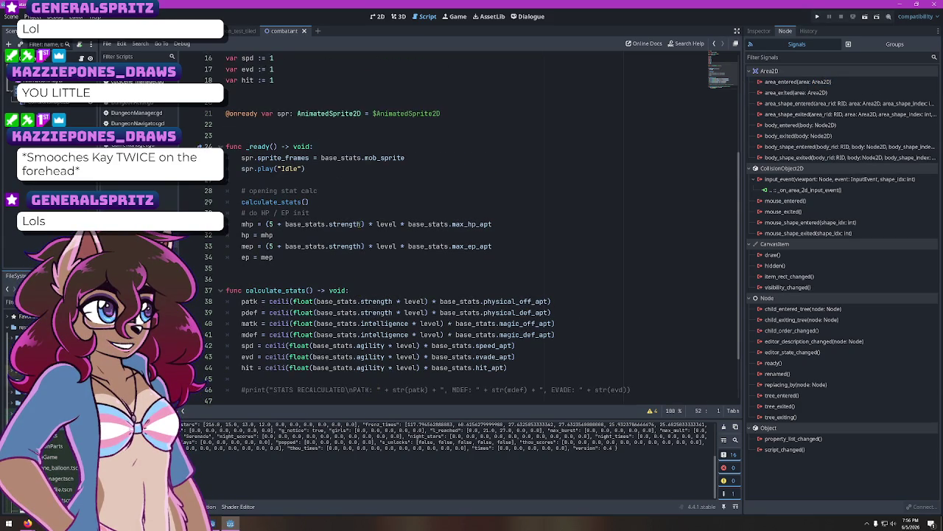
Insert a '# init sprite' comment on a new line under the _ready() header
{"action": "left_click", "coordinate": [305, 267]}
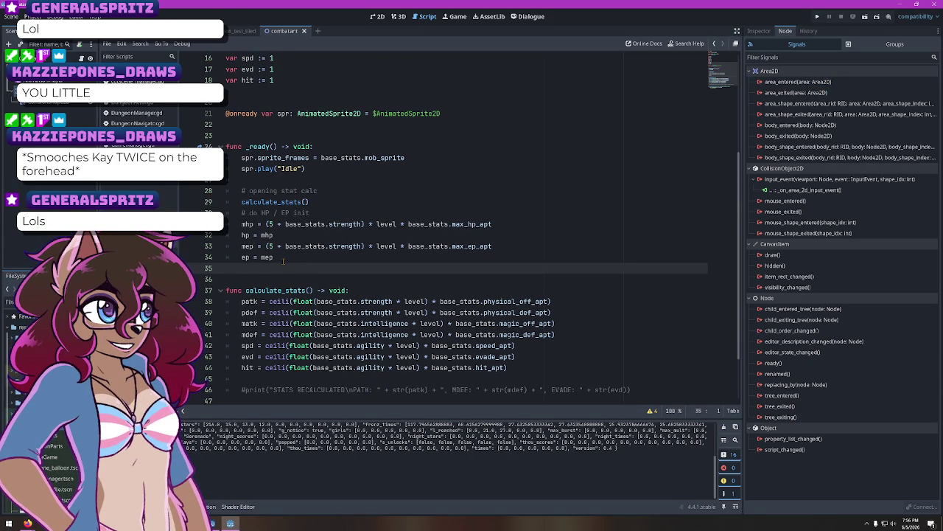
{"action": "left_click", "coordinate": [285, 258]}
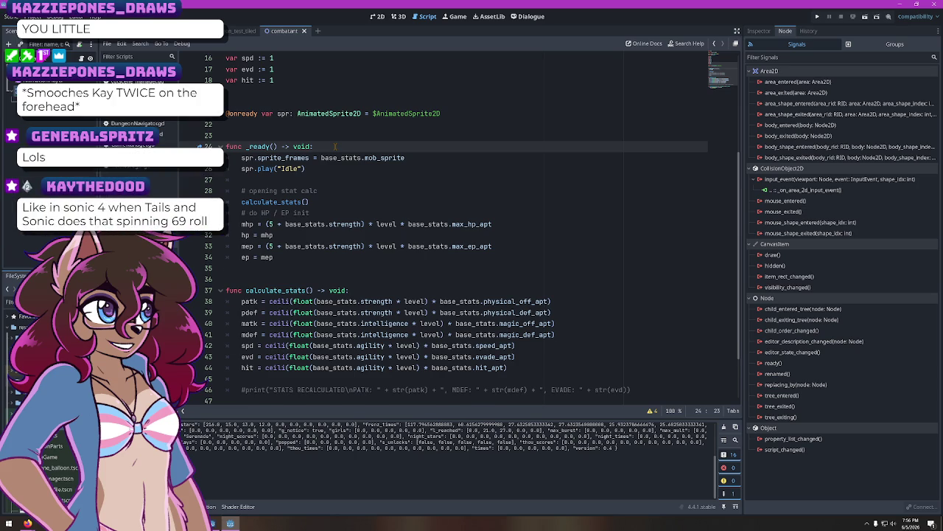
{"action": "left_click", "coordinate": [334, 147]}
{"action": "key", "text": "Return"}
{"action": "type", "text": "# init sprite"}
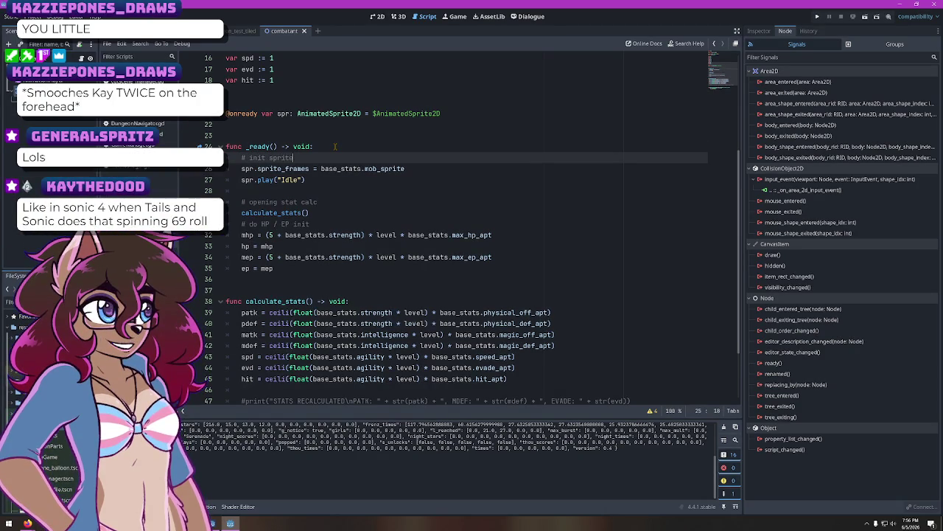
Add an '# init clickable collision box' comment below spr.play("Idle"), leaving an empty line beneath
{"action": "key", "text": "Down"}
{"action": "key", "text": "Down"}
{"action": "key", "text": "End"}
{"action": "key", "text": "Return"}
{"action": "key", "text": "Return"}
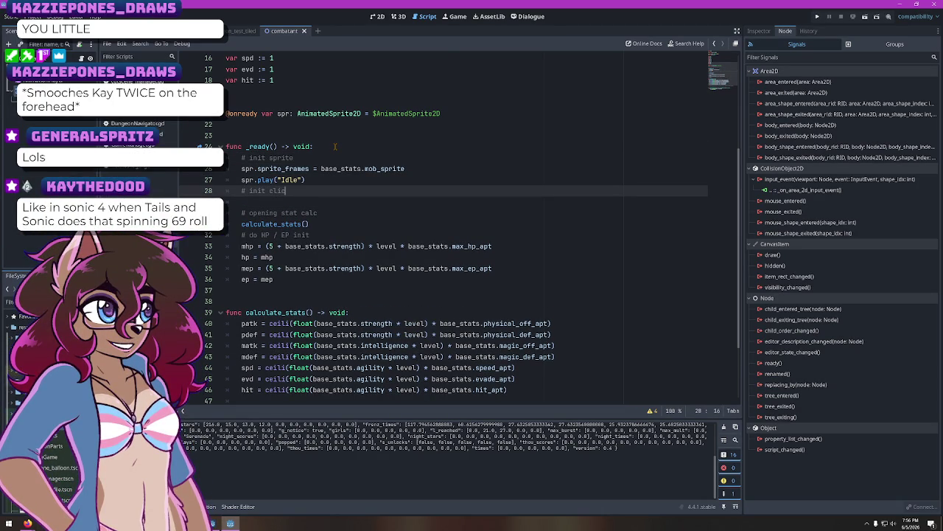
{"action": "type", "text": "kable collision box"}
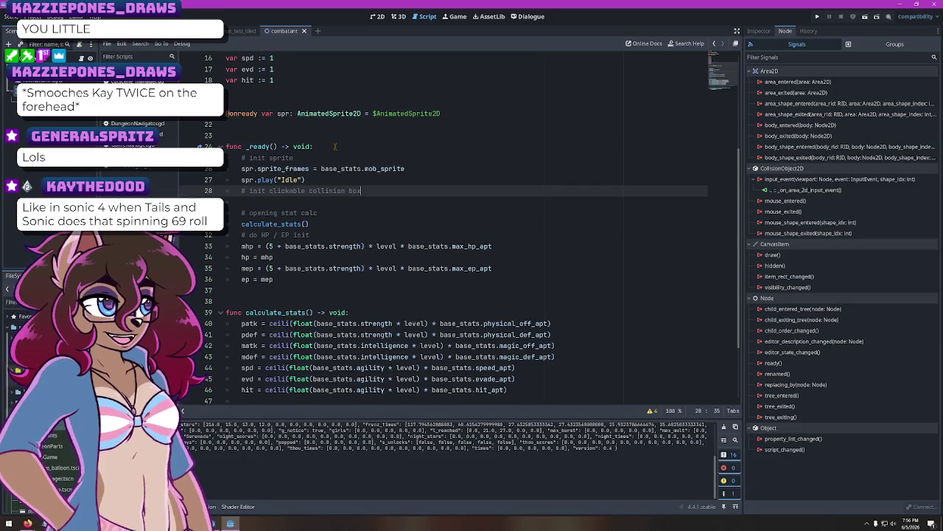
{"action": "key", "text": "Return"}
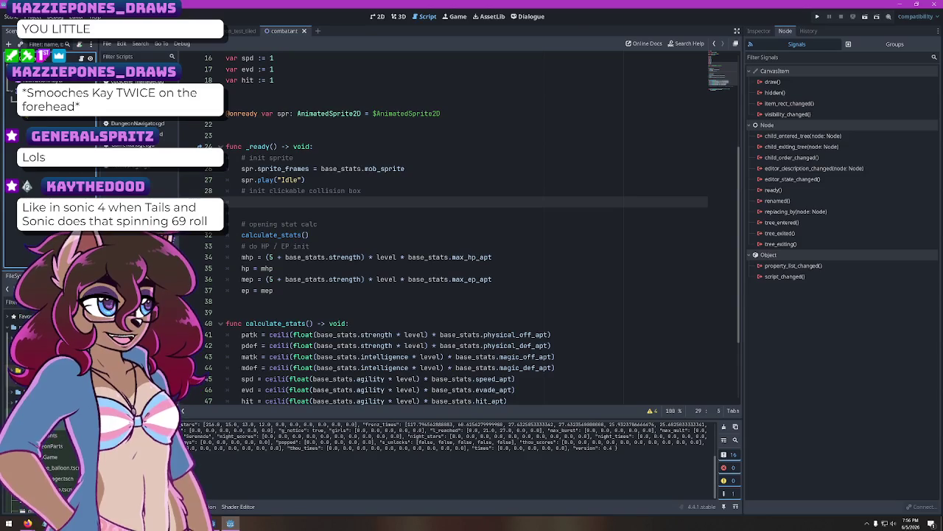
Write '$Area2D/CollisionShape2D.shape.size = spr.' on line 29 using the dragged-in node path
{"action": "left_click", "coordinate": [759, 30]}
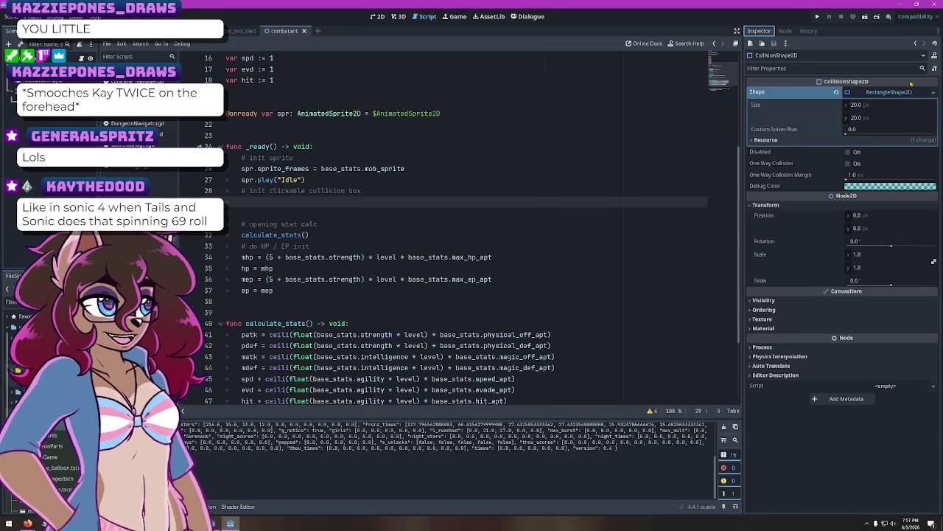
{"action": "left_click", "coordinate": [758, 108]}
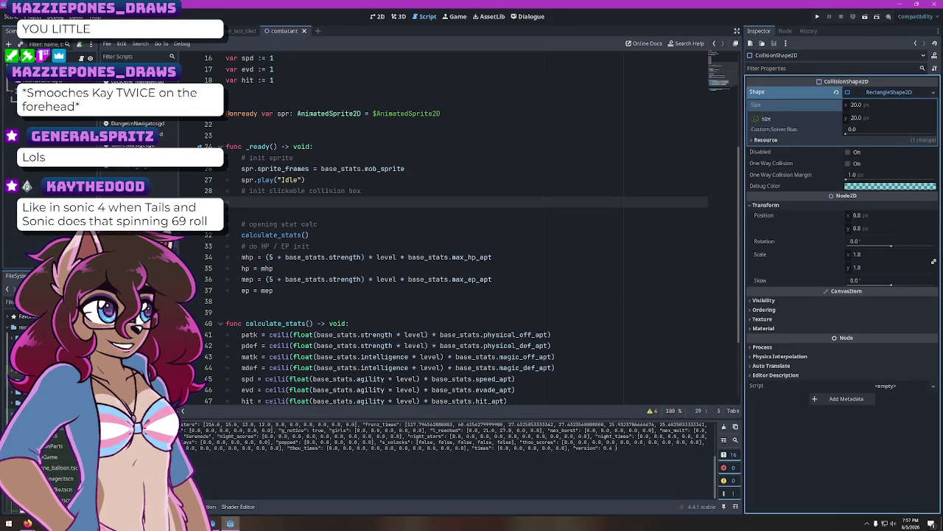
{"action": "left_click_drag", "start_coordinate": [760, 113], "coordinate": [675, 130]}
{"action": "mouse_move", "coordinate": [397, 134]}
{"action": "left_mouse_down"}
{"action": "mouse_move", "coordinate": [346, 171]}
{"action": "mouse_move", "coordinate": [295, 294]}
{"action": "mouse_move", "coordinate": [265, 204]}
{"action": "left_mouse_up"}
{"action": "key", "text": "ctrl+z"}
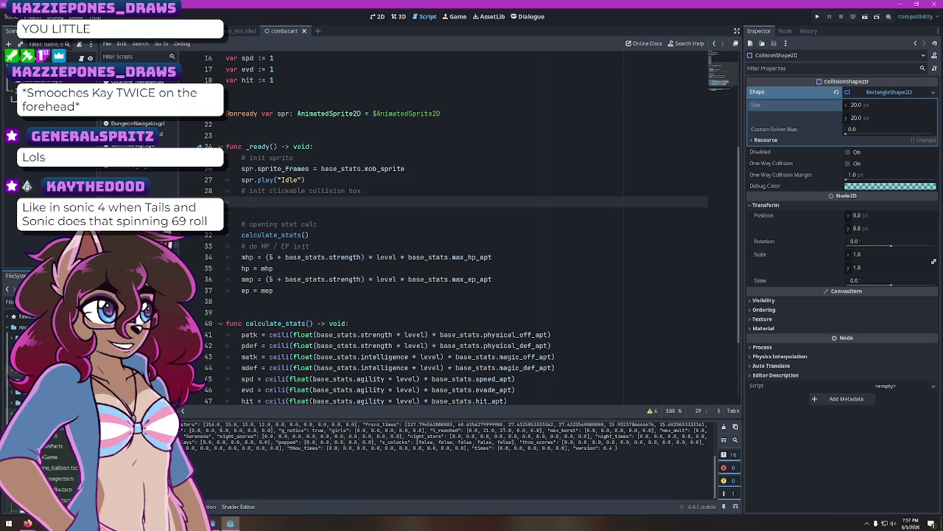
{"action": "mouse_move", "coordinate": [760, 107]}
{"action": "left_mouse_down"}
{"action": "mouse_move", "coordinate": [269, 193]}
{"action": "mouse_move", "coordinate": [265, 202]}
{"action": "left_mouse_up"}
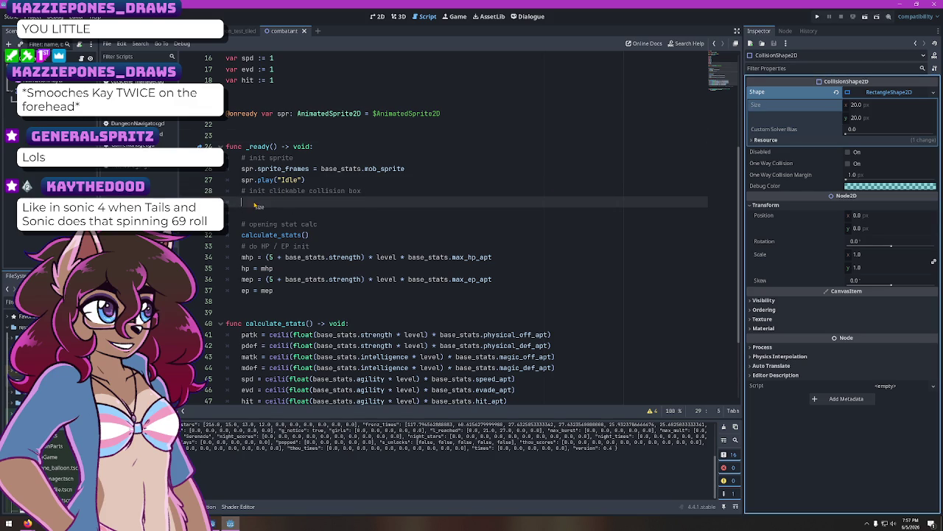
{"action": "key", "text": "ctrl+z"}
{"action": "mouse_move", "coordinate": [760, 107]}
{"action": "left_mouse_down"}
{"action": "mouse_move", "coordinate": [248, 188]}
{"action": "mouse_move", "coordinate": [252, 205]}
{"action": "left_mouse_up"}
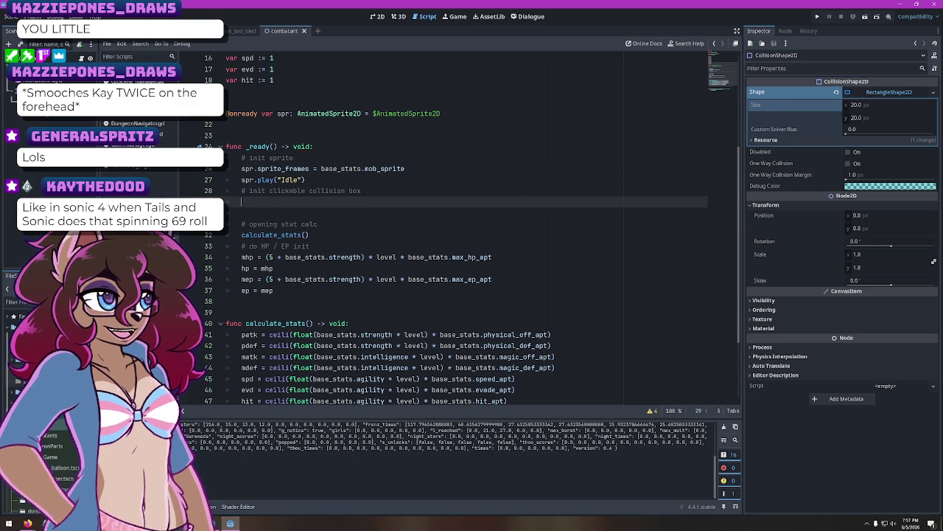
{"action": "mouse_move", "coordinate": [51, 88]}
{"action": "left_mouse_down"}
{"action": "mouse_move", "coordinate": [269, 209]}
{"action": "mouse_move", "coordinate": [554, 199]}
{"action": "left_mouse_up"}
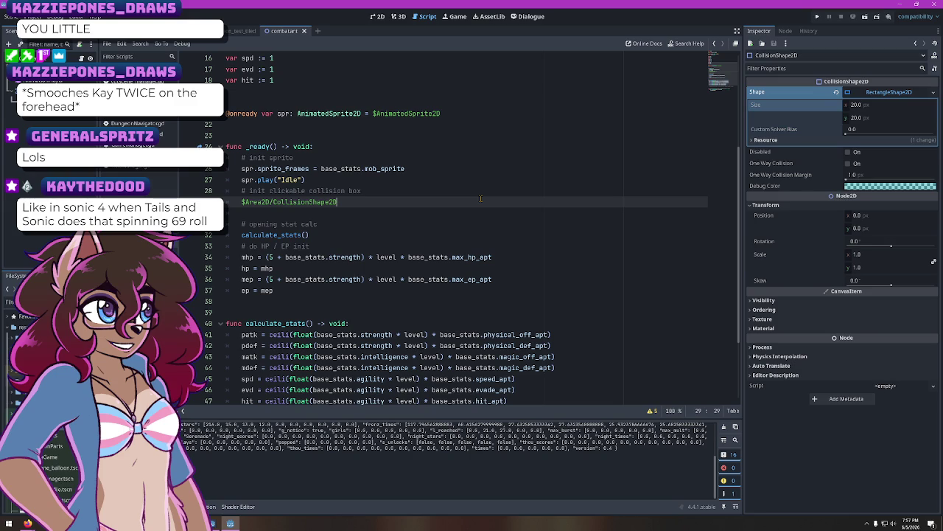
{"action": "type", "text": ".shape.size"}
{"action": "type", "text": " = "}
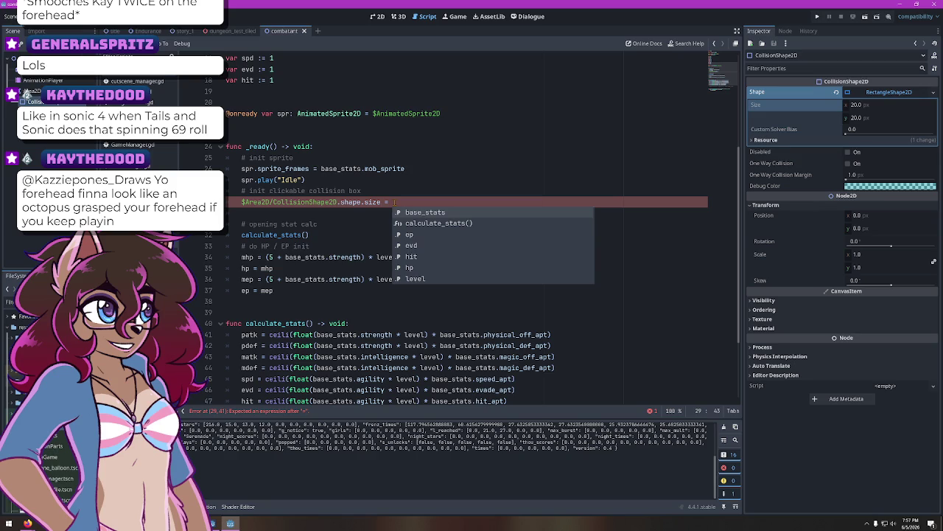
{"action": "type", "text": "spr."}
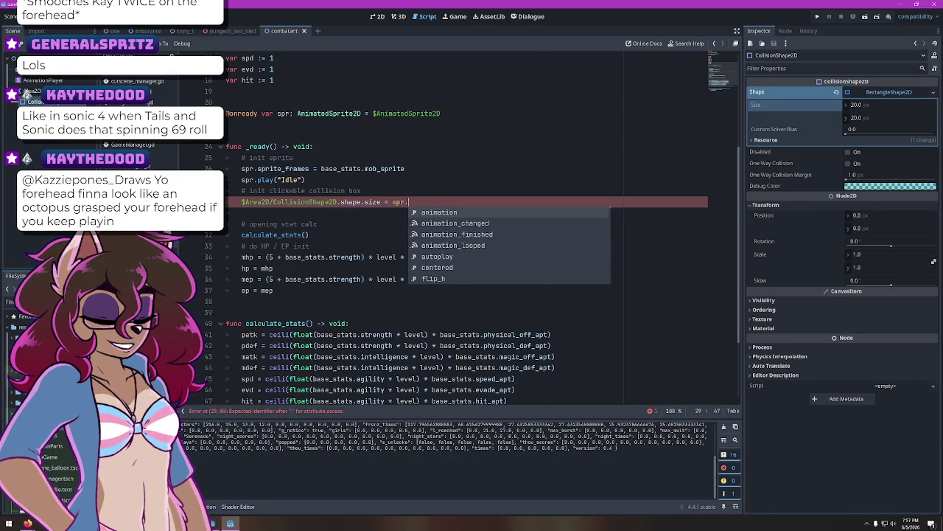
Scan the sprite's autocomplete members for something that gives its size, then dismiss the list
{"action": "key", "text": "Down"}
{"action": "key", "text": "Down"}
{"action": "key", "text": "Down"}
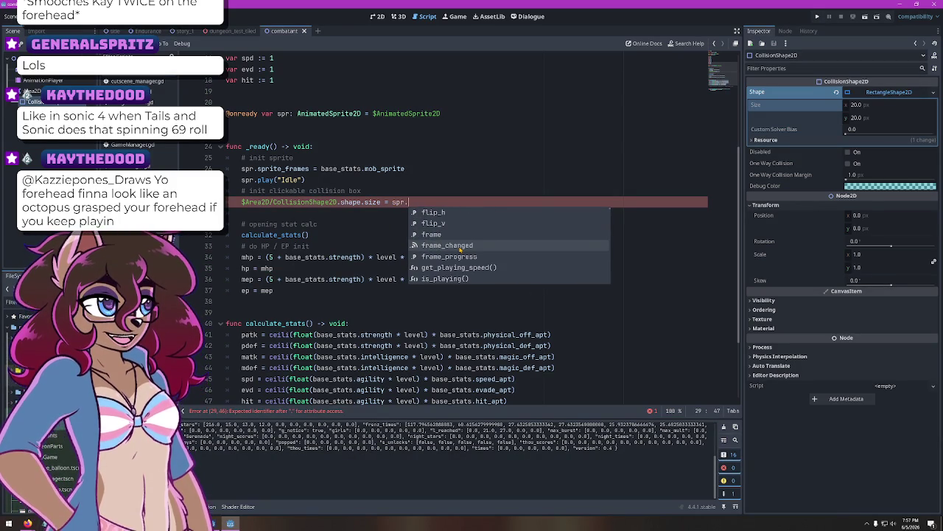
{"action": "key", "text": "Down"}
{"action": "key", "text": "Down"}
{"action": "key", "text": "Down"}
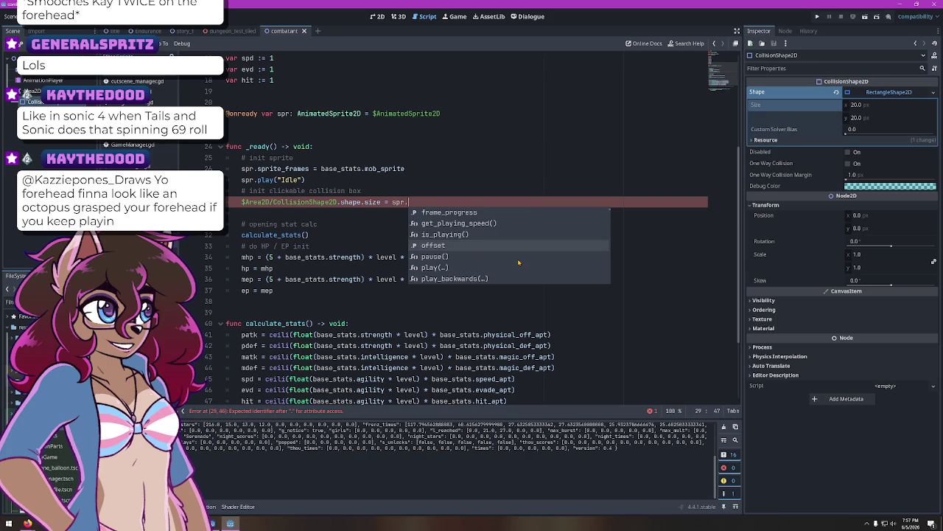
{"action": "key", "text": "Down"}
{"action": "key", "text": "Down"}
{"action": "key", "text": "Down"}
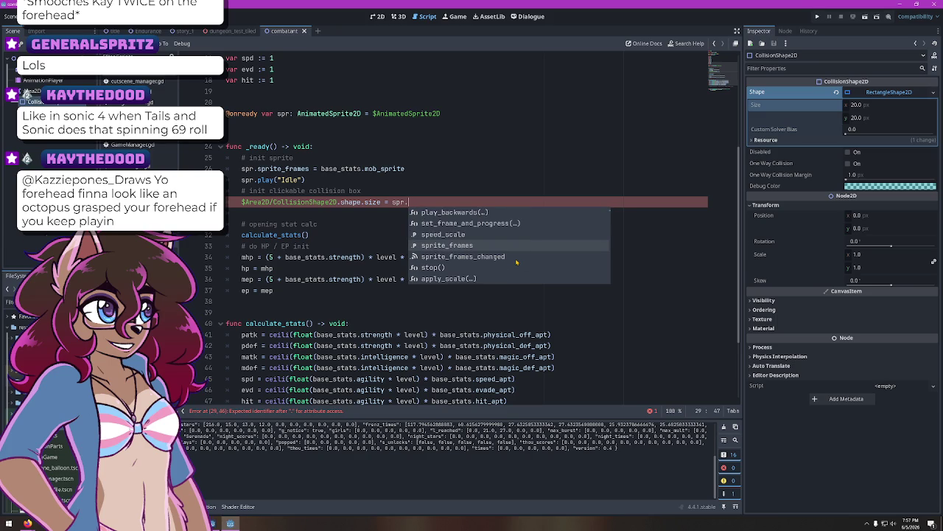
{"action": "key", "text": "Down"}
{"action": "key", "text": "Down"}
{"action": "key", "text": "Down"}
{"action": "key", "text": "Down"}
{"action": "key", "text": "Down"}
{"action": "key", "text": "Down"}
{"action": "key", "text": "Down"}
{"action": "key", "text": "Down"}
{"action": "key", "text": "Down"}
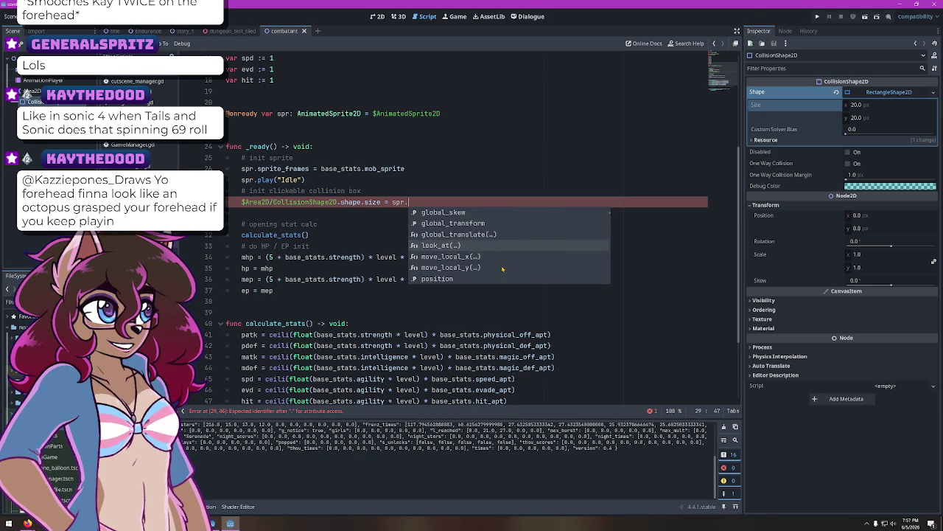
{"action": "key", "text": "Down"}
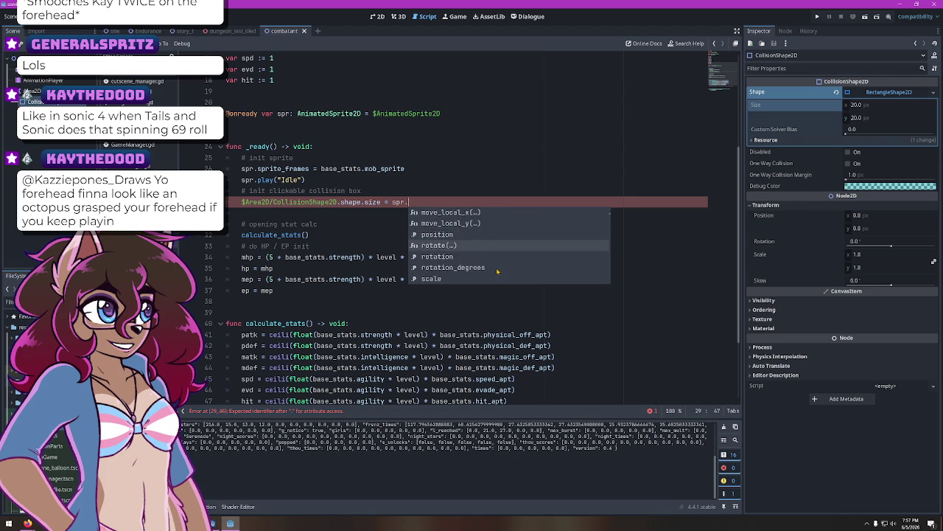
{"action": "key", "text": "Down"}
{"action": "key", "text": "Down"}
{"action": "key", "text": "Down"}
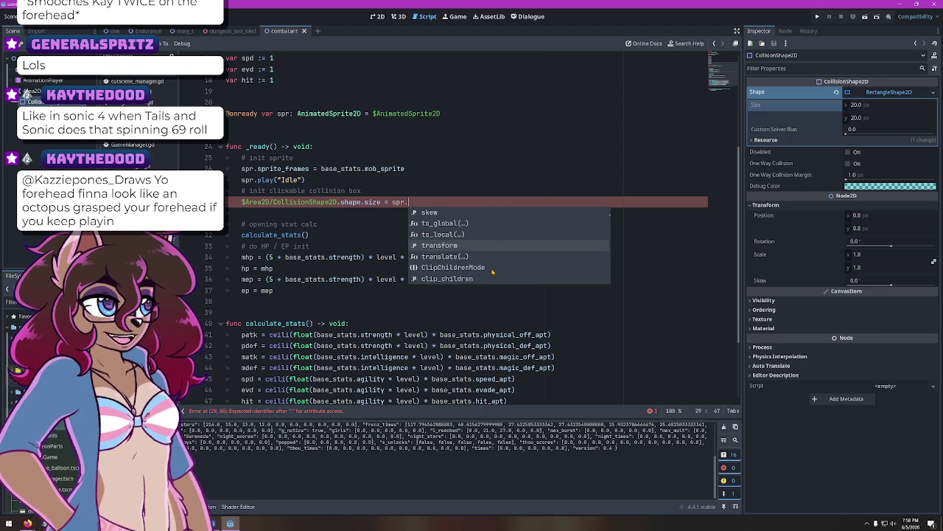
{"action": "key", "text": "Down"}
{"action": "key", "text": "Down"}
{"action": "key", "text": "Down"}
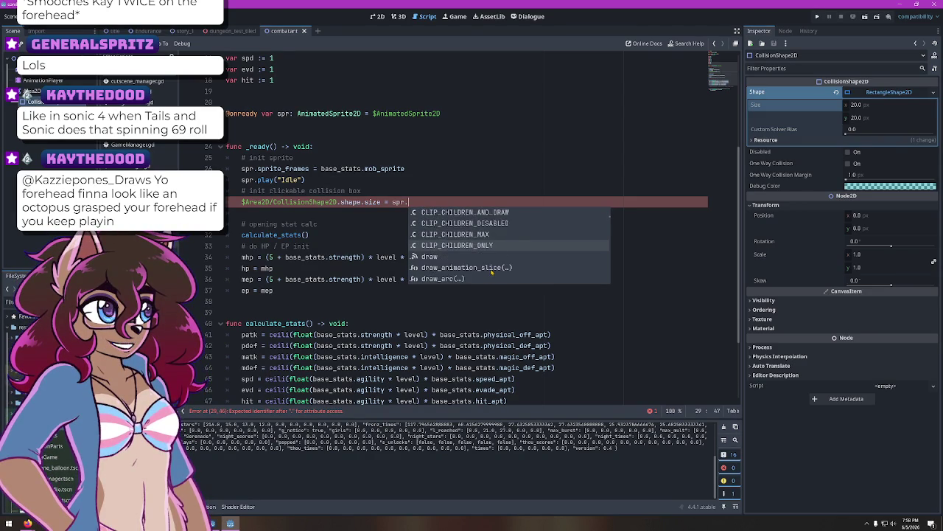
{"action": "key", "text": "Down"}
{"action": "key", "text": "Down"}
{"action": "key", "text": "Down"}
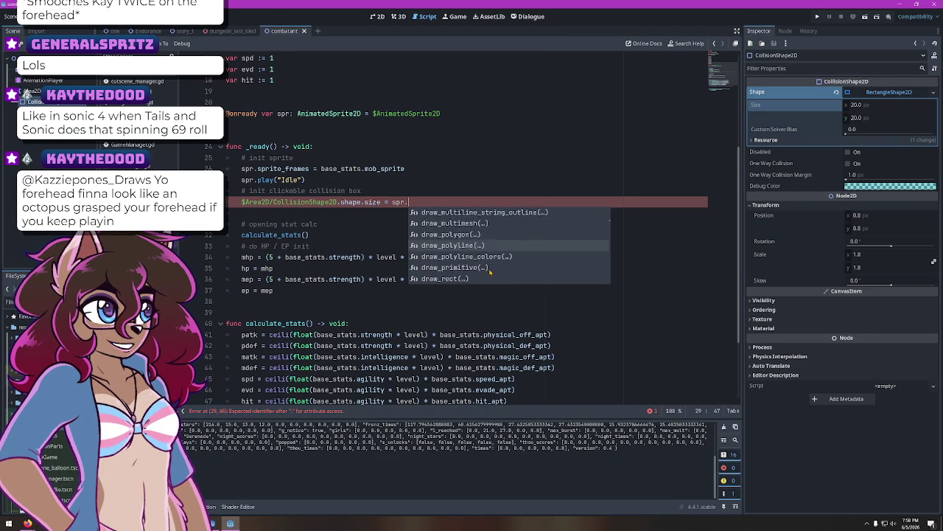
{"action": "key", "text": "Down"}
{"action": "key", "text": "Down"}
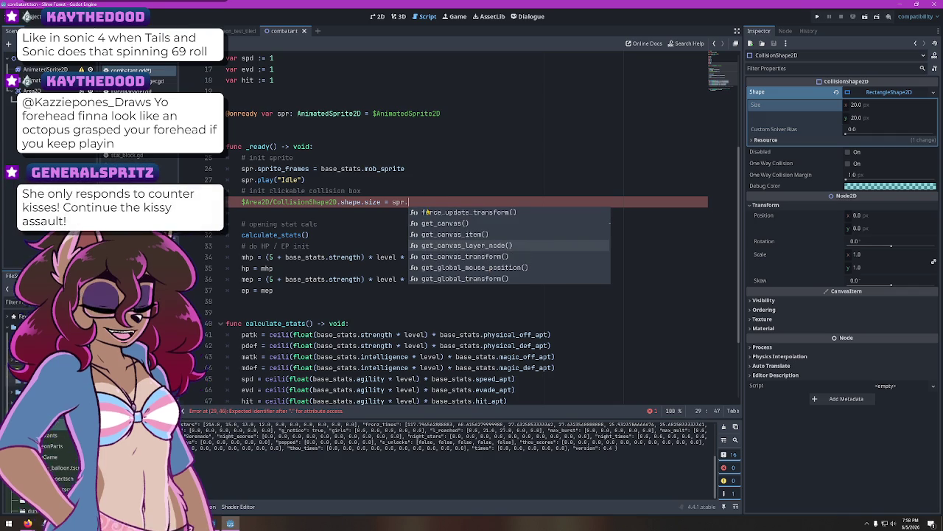
{"action": "key", "text": "Down"}
{"action": "key", "text": "Down"}
{"action": "key", "text": "Down"}
{"action": "key", "text": "Down"}
{"action": "key", "text": "Down"}
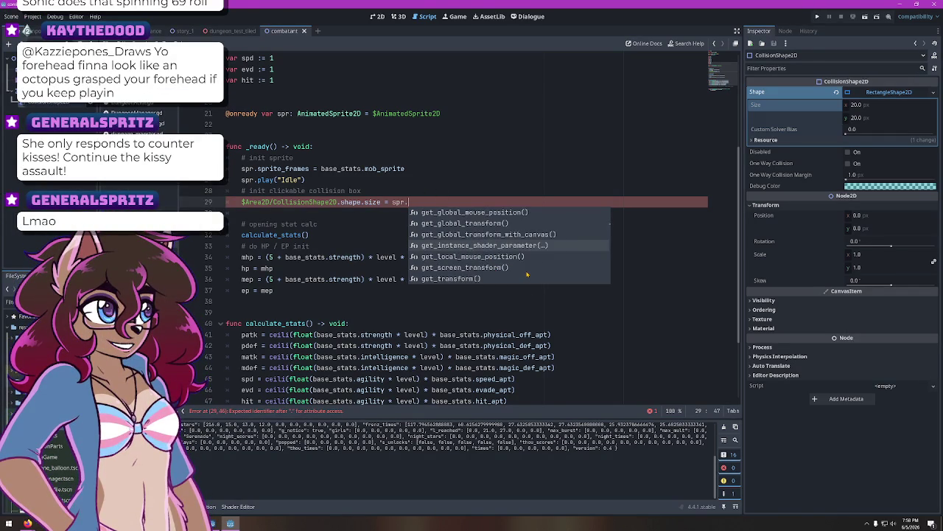
{"action": "key", "text": "Down"}
{"action": "key", "text": "Down"}
{"action": "key", "text": "Down"}
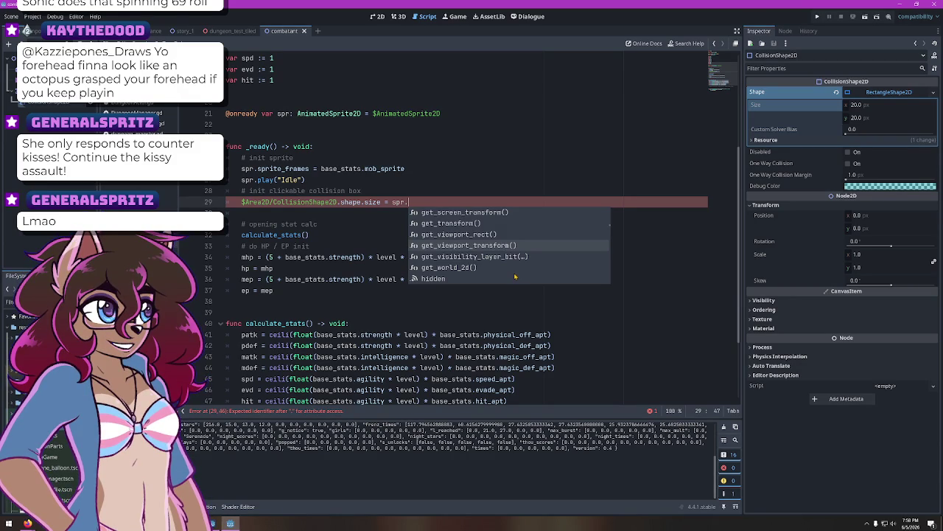
{"action": "key", "text": "Down"}
{"action": "key", "text": "Down"}
{"action": "key", "text": "Down"}
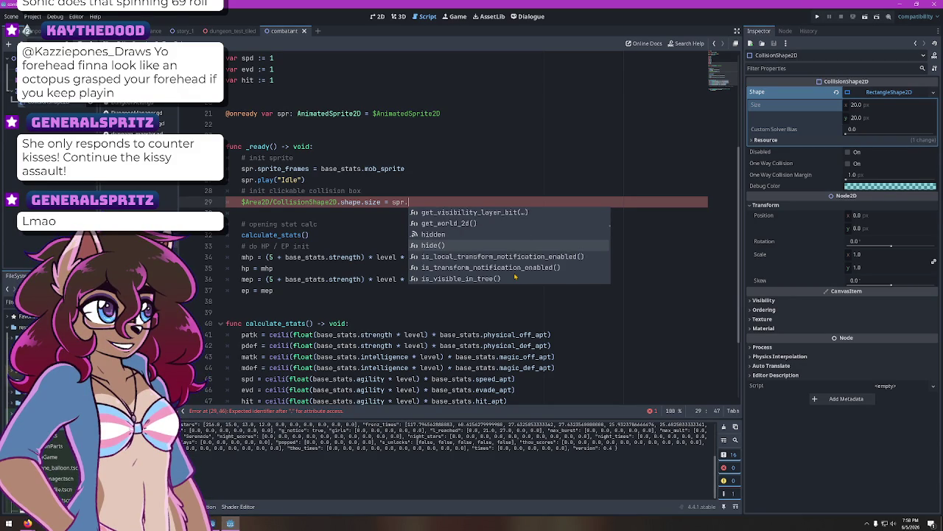
{"action": "key", "text": "Down"}
{"action": "key", "text": "Down"}
{"action": "key", "text": "Down"}
{"action": "key", "text": "Down"}
{"action": "key", "text": "Down"}
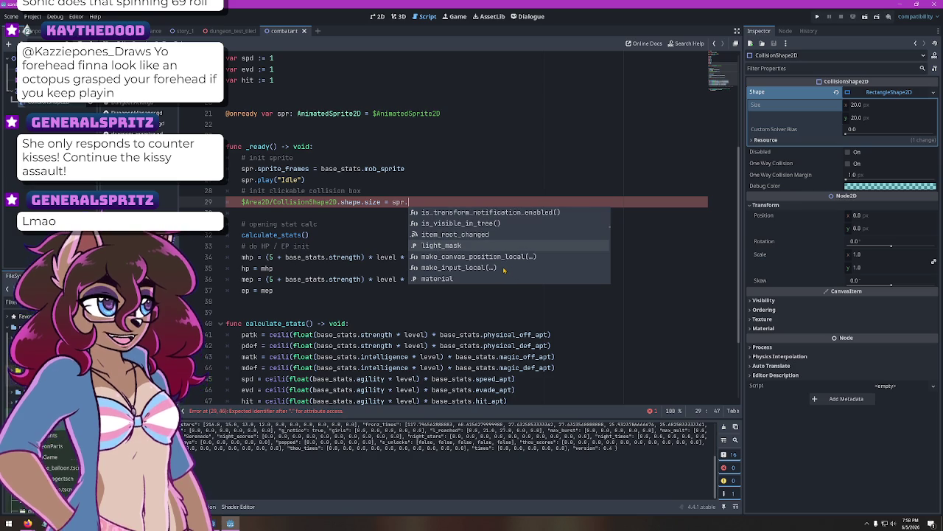
{"action": "key", "text": "Down"}
{"action": "key", "text": "Down"}
{"action": "key", "text": "Down"}
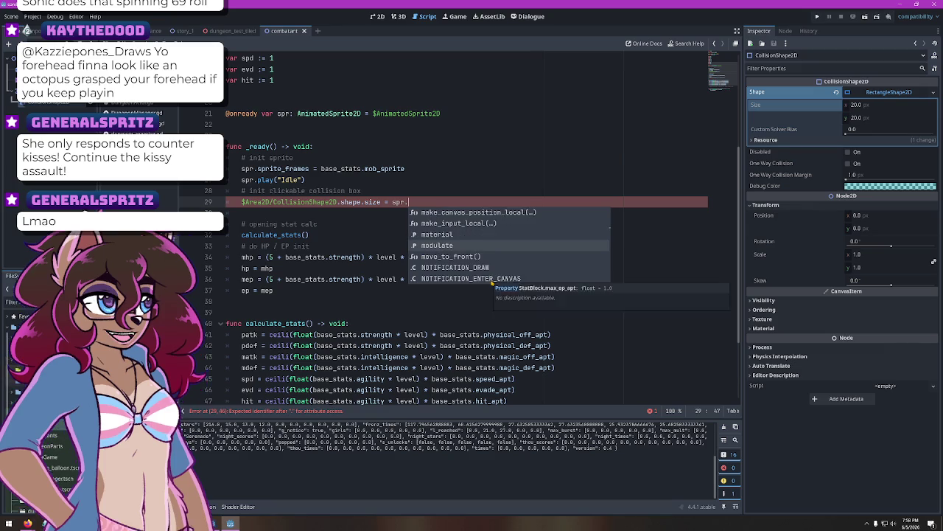
{"action": "left_click", "coordinate": [337, 201]}
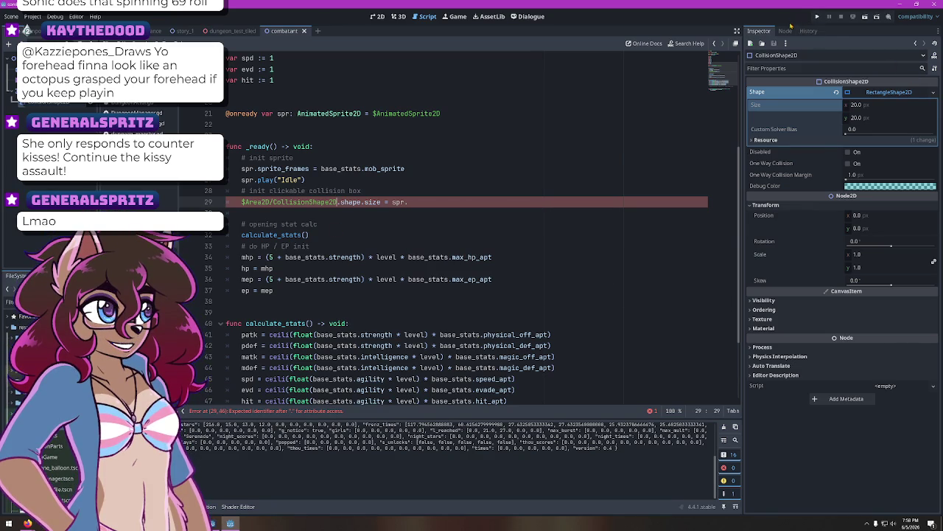
Check the collision shape's signals, then show the AnimatedSprite2D's signals such as frame_changed
{"action": "left_click", "coordinate": [786, 31]}
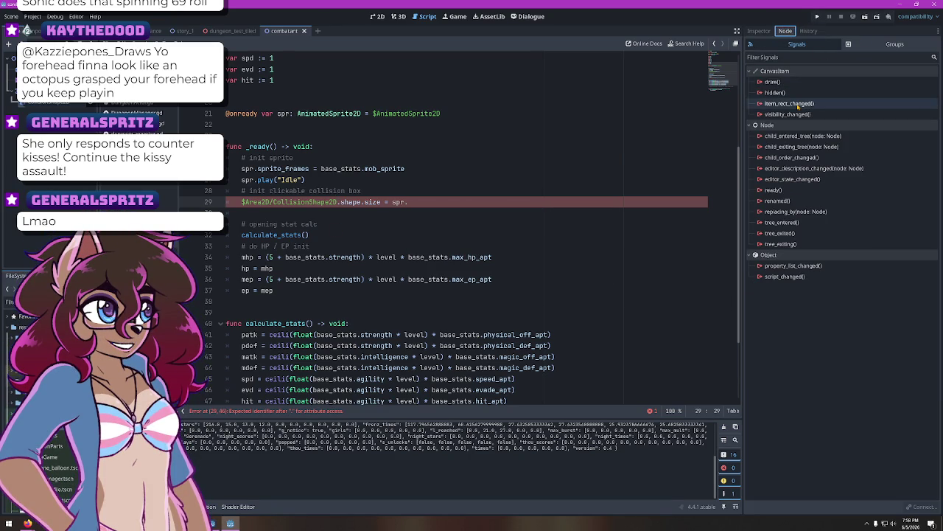
{"action": "mouse_move", "coordinate": [798, 107]}
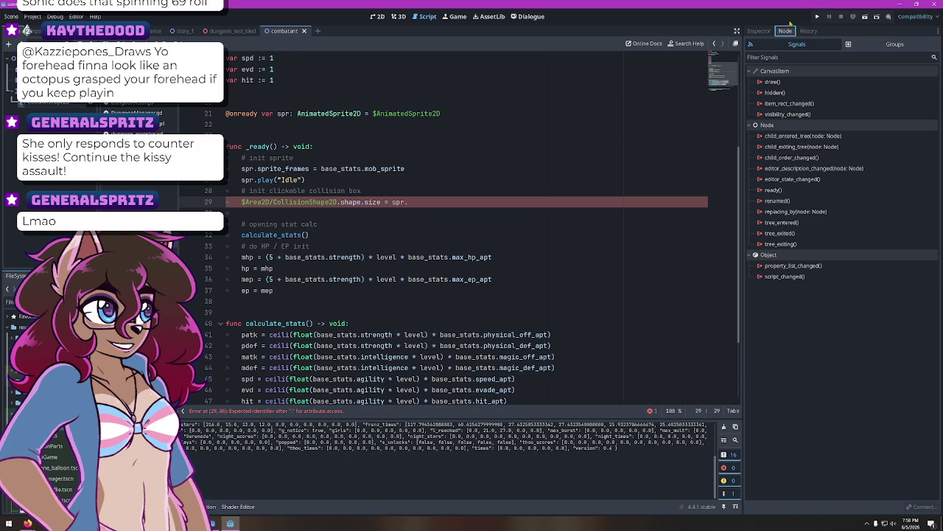
{"action": "left_click", "coordinate": [759, 31]}
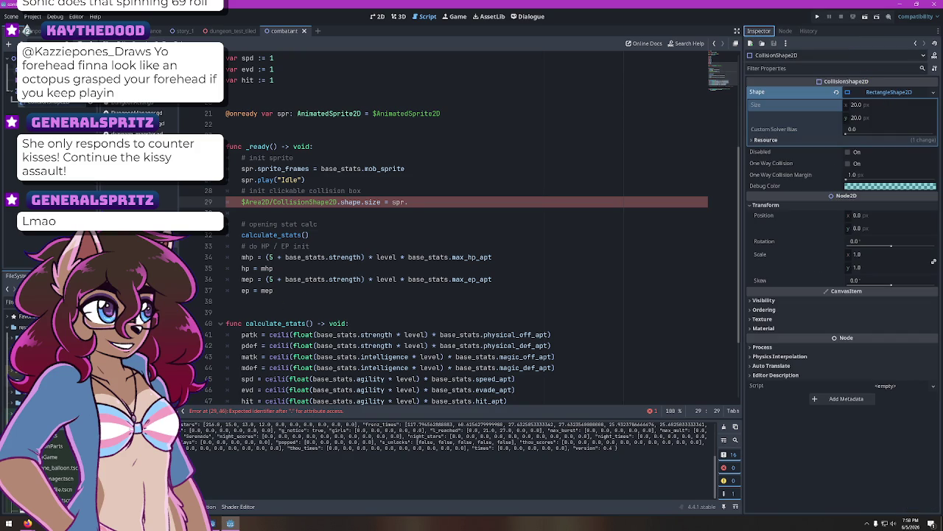
{"action": "left_click", "coordinate": [915, 43]}
{"action": "left_click", "coordinate": [786, 31]}
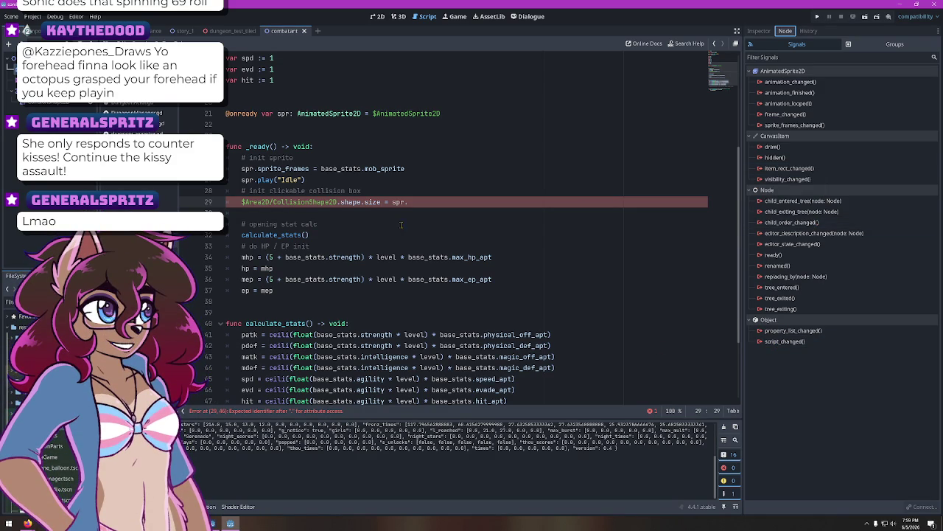
Complete line 29 with spr.get_viewport_rect() and read that method's documentation
{"action": "type", "text": "ge"}
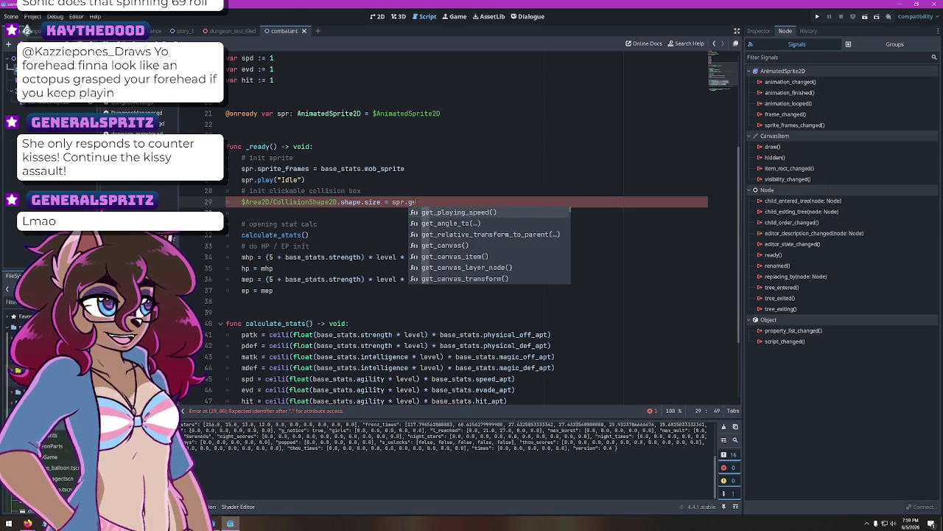
{"action": "type", "text": "t_rec"}
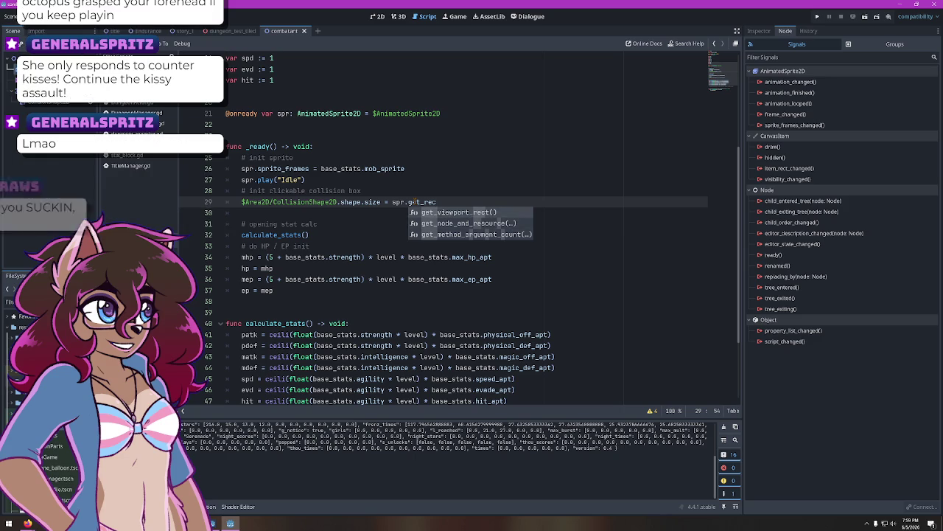
{"action": "key", "text": "Return"}
{"action": "left_click", "coordinate": [425, 196]}
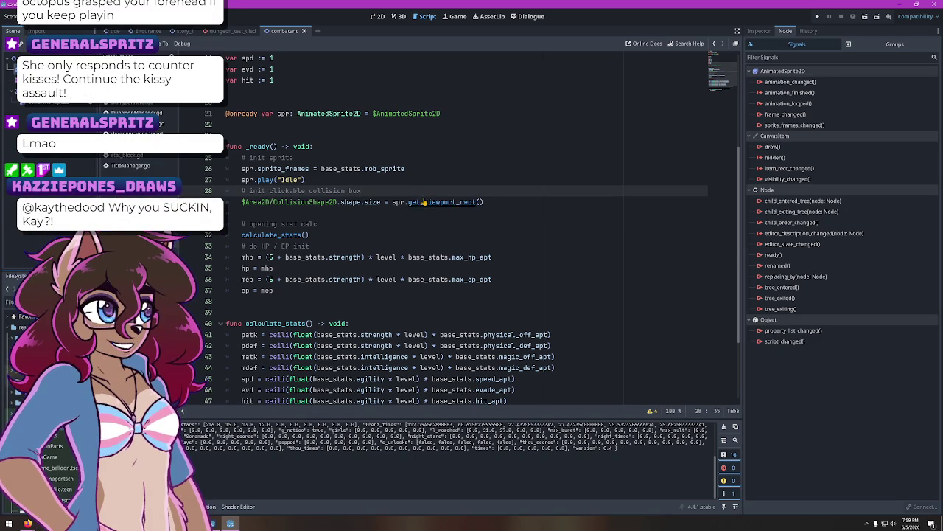
{"action": "left_click", "coordinate": [425, 201], "text": "ctrl"}
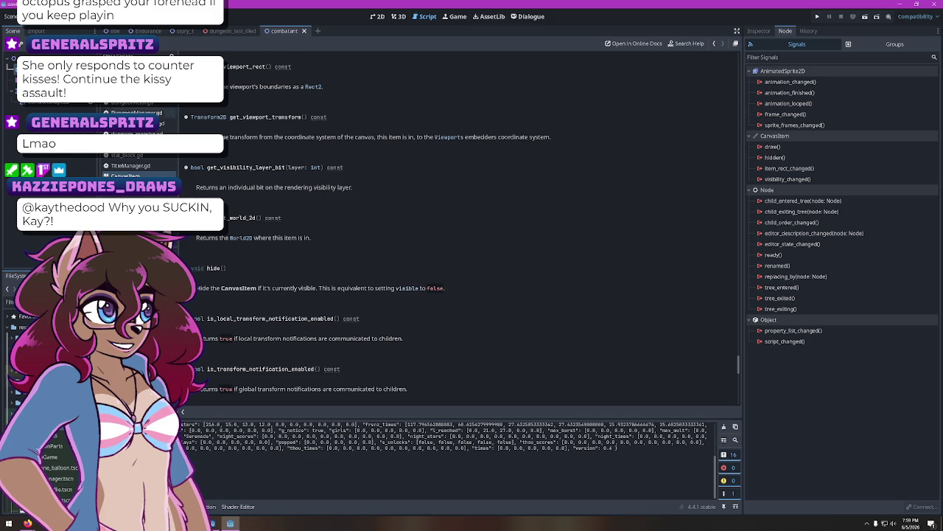
{"action": "key", "text": "alt+Left"}
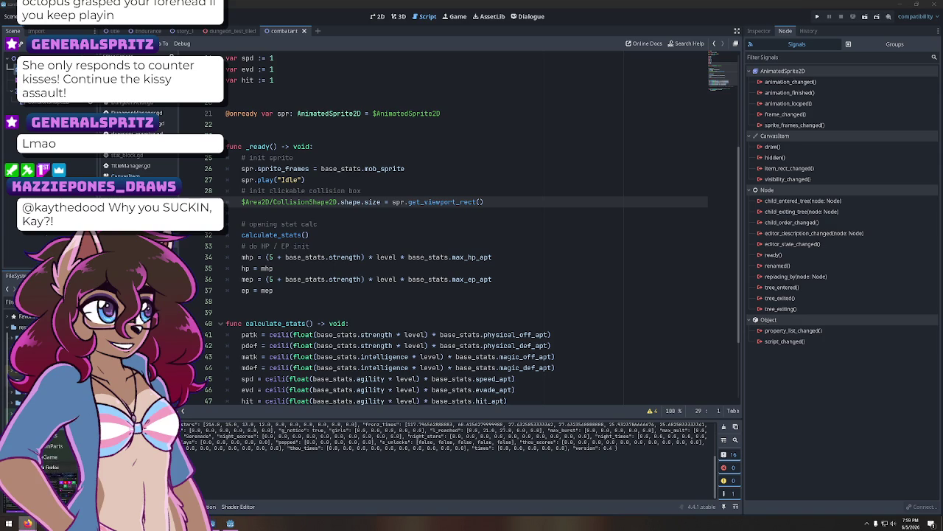
{"action": "left_click", "coordinate": [27, 523]}
Search the web for 'godot get animated sprite size' and open the Stack Overflow result
{"action": "key", "text": "ctrl+l"}
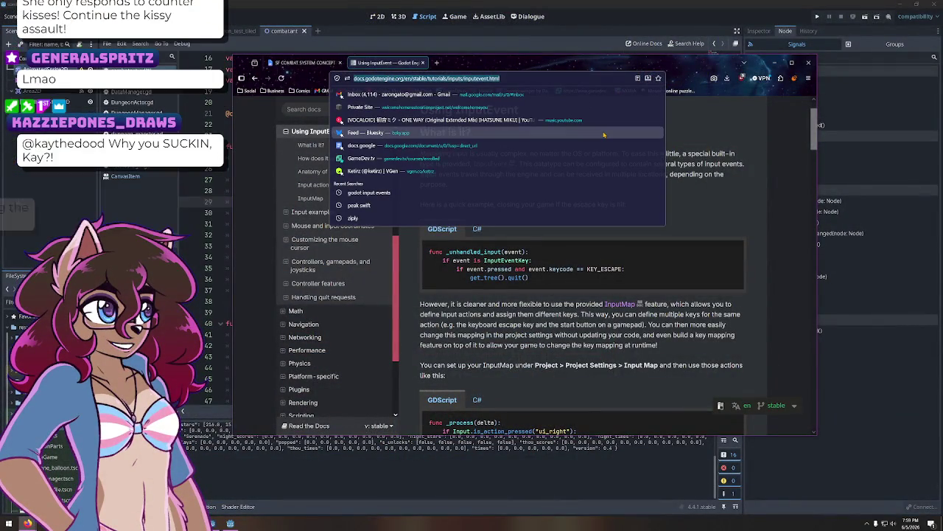
{"action": "type", "text": "godot get"}
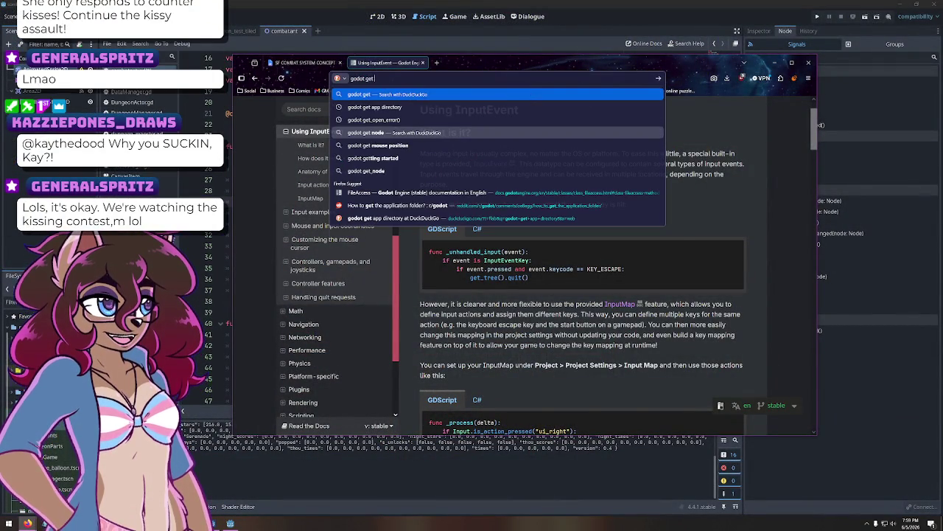
{"action": "type", "text": " animated sprite size"}
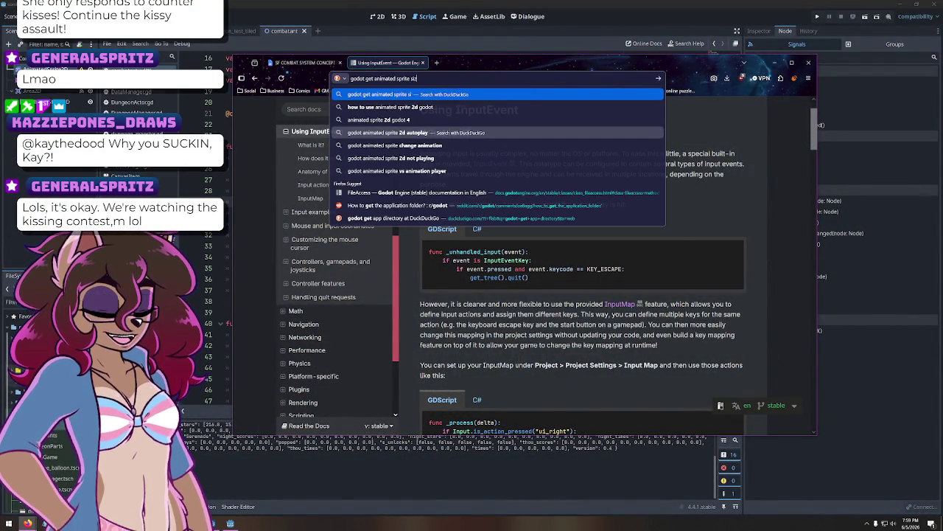
{"action": "key", "text": "Return"}
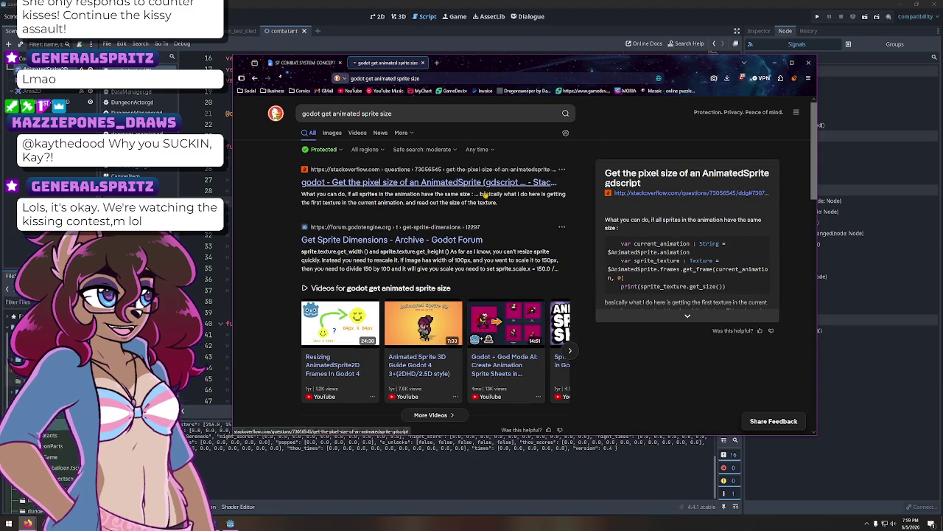
{"action": "left_click", "coordinate": [412, 182]}
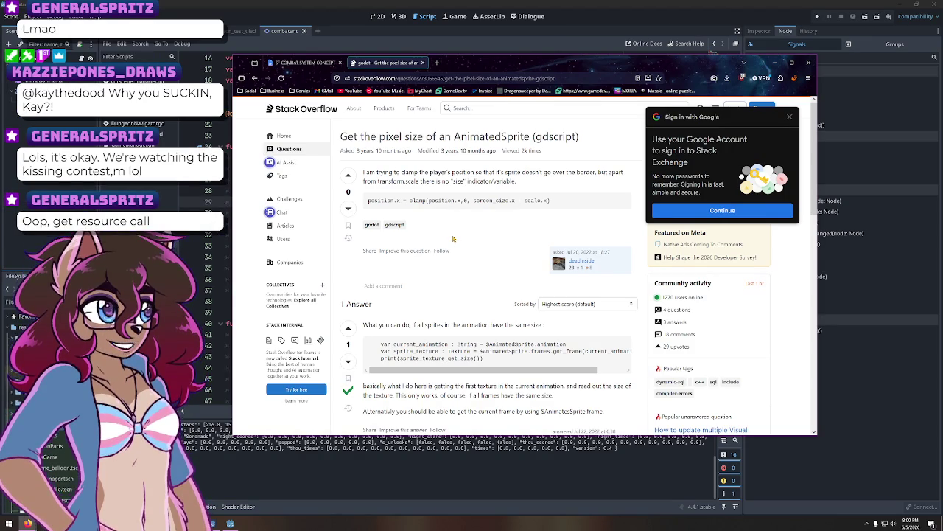
Scroll the answer's frames.get_frame code block sideways to read it in full
{"action": "mouse_move", "coordinate": [503, 370]}
{"action": "left_mouse_down"}
{"action": "mouse_move", "coordinate": [532, 376]}
{"action": "mouse_move", "coordinate": [465, 373]}
{"action": "left_mouse_up"}
{"action": "left_click_drag", "start_coordinate": [487, 375], "coordinate": [549, 377]}
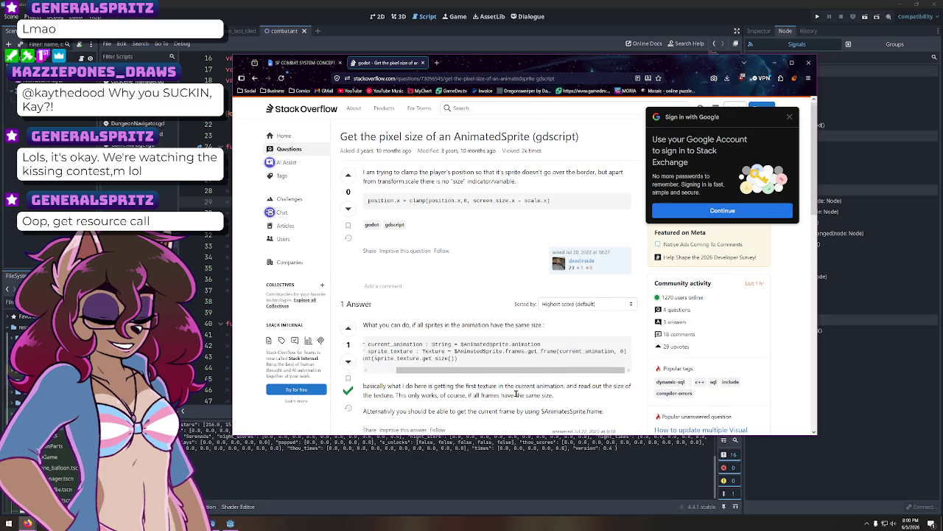
{"action": "scroll", "coordinate": [516, 396], "scroll_direction": "down", "scroll_amount": 2}
{"action": "scroll", "coordinate": [513, 398], "scroll_direction": "up", "scroll_amount": 1}
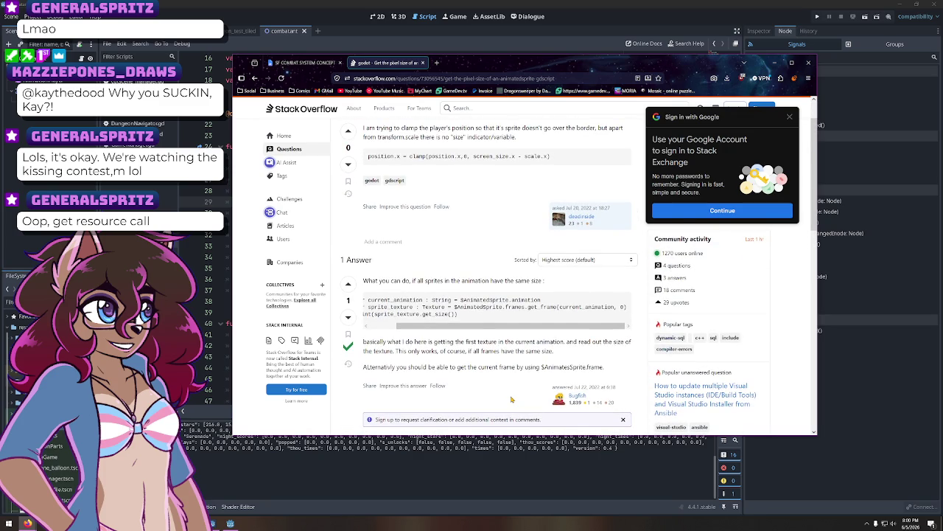
{"action": "left_click_drag", "start_coordinate": [472, 327], "coordinate": [446, 333]}
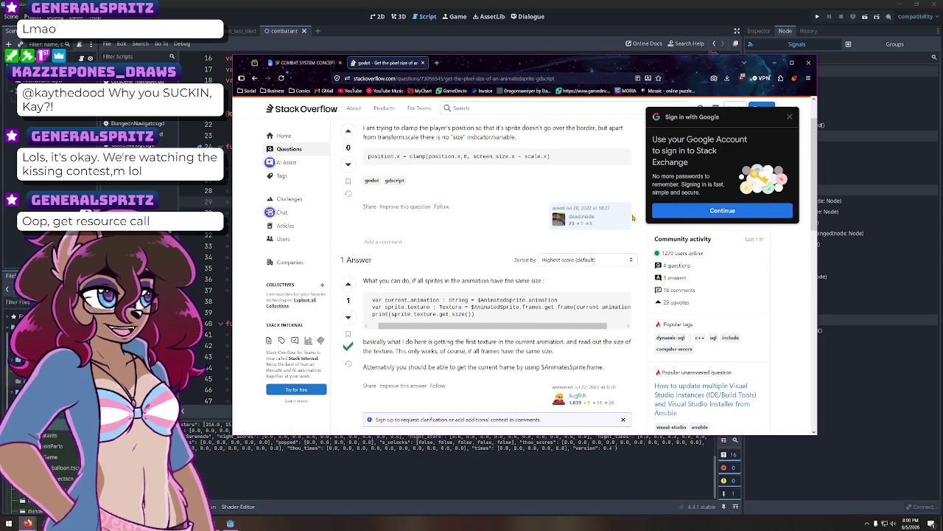
Replace get_viewport_rect() on line 29 with spr.sprite_frames
{"action": "key", "text": "alt+Tab"}
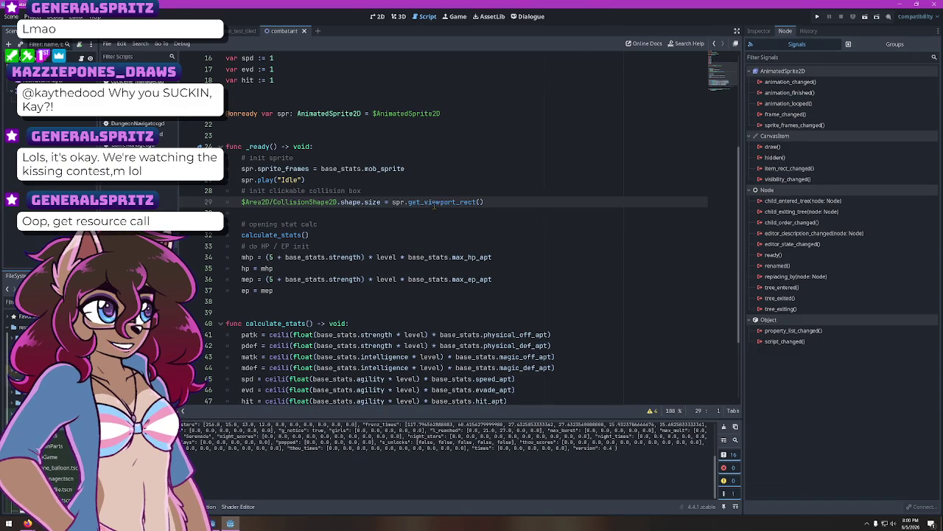
{"action": "left_click_drag", "start_coordinate": [484, 202], "coordinate": [409, 202]}
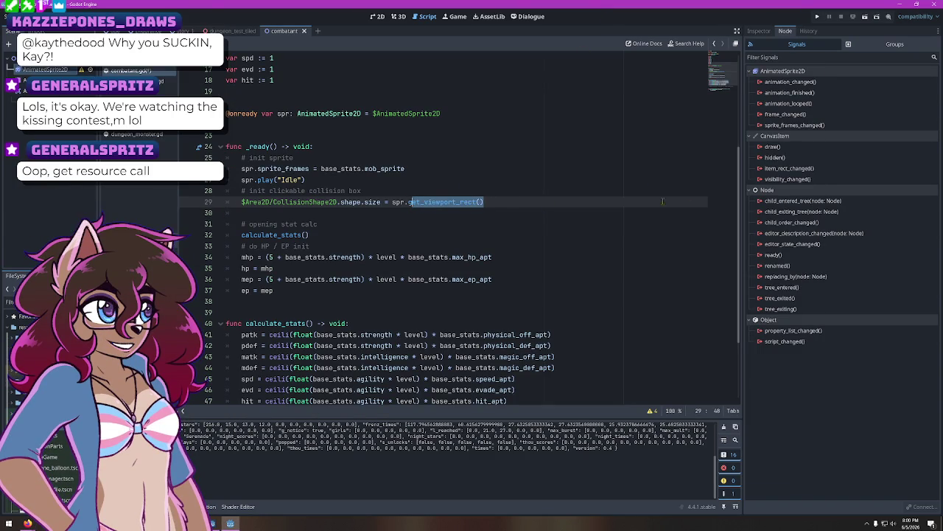
{"action": "type", "text": "et_fram"}
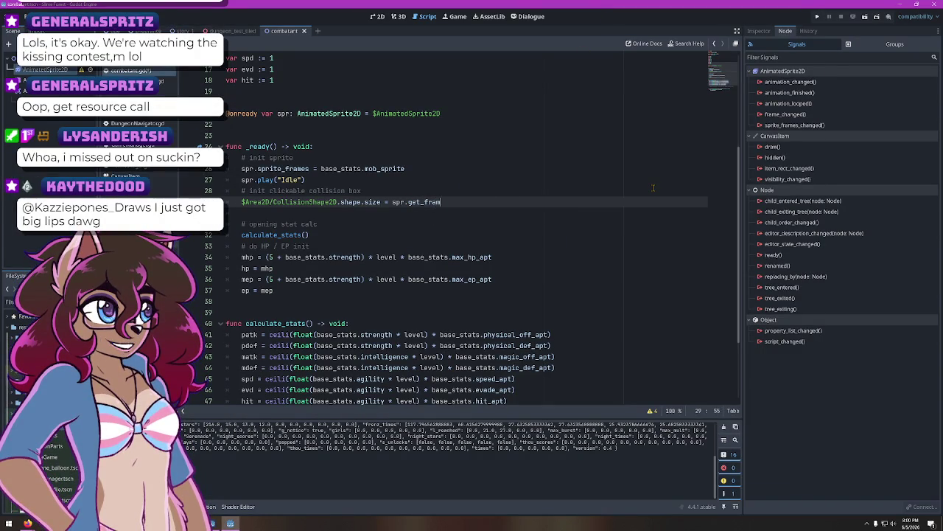
{"action": "key", "text": "BackSpace"}
{"action": "key", "text": "BackSpace"}
{"action": "key", "text": "BackSpace"}
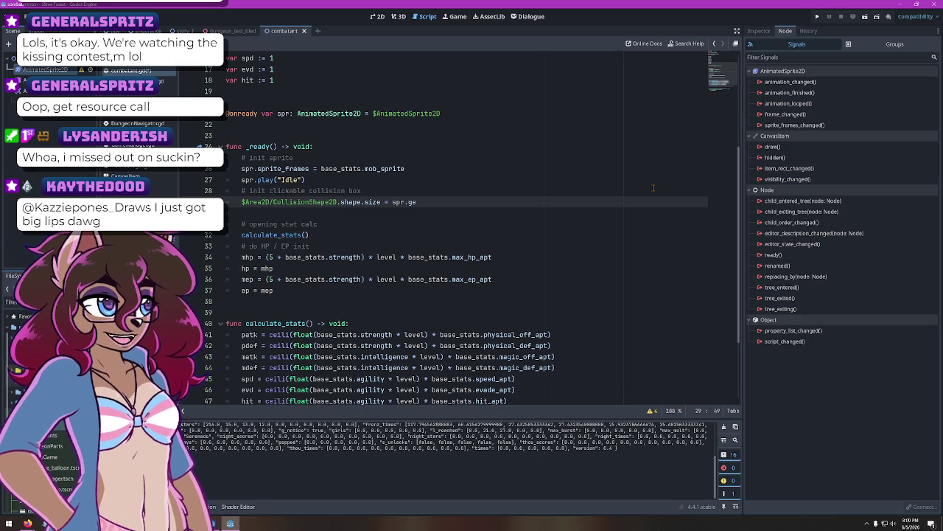
{"action": "key", "text": "ctrl+space"}
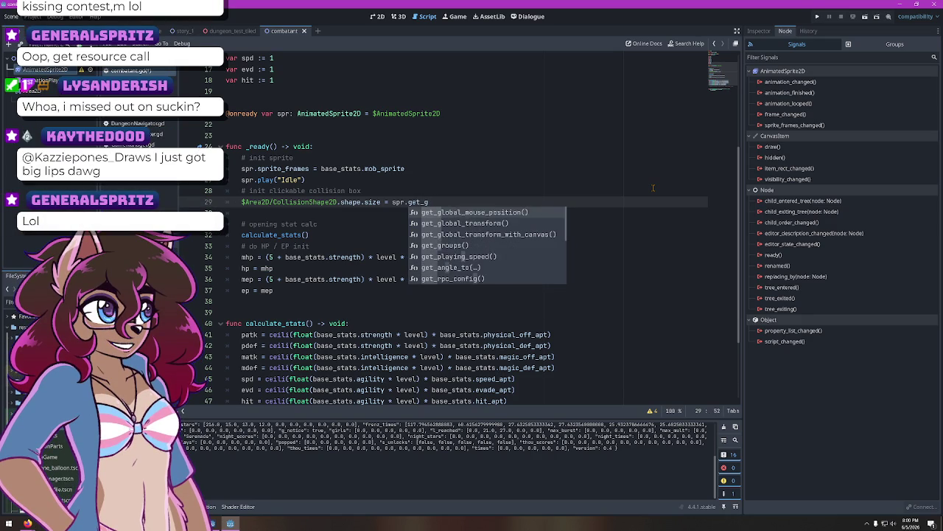
{"action": "type", "text": "fram"}
{"action": "key", "text": "BackSpace"}
{"action": "key", "text": "BackSpace"}
{"action": "key", "text": "BackSpace"}
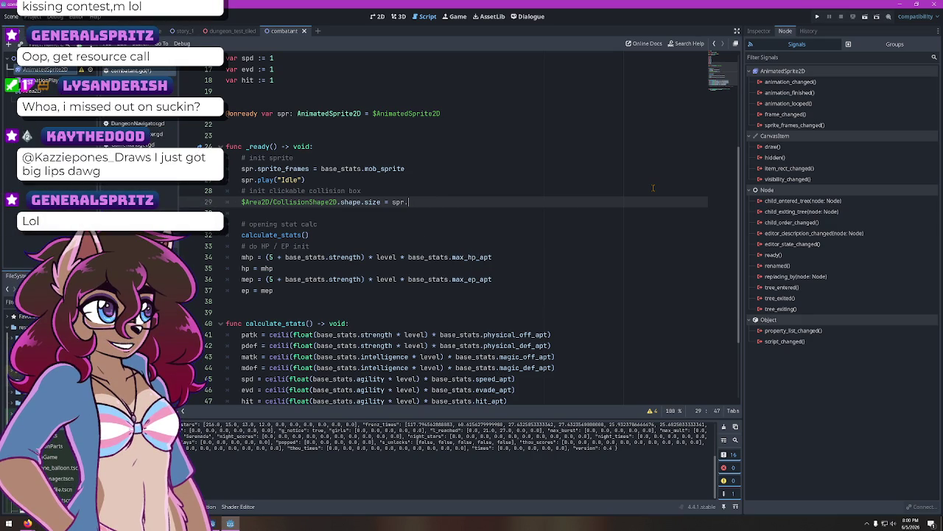
{"action": "type", "text": "fra"}
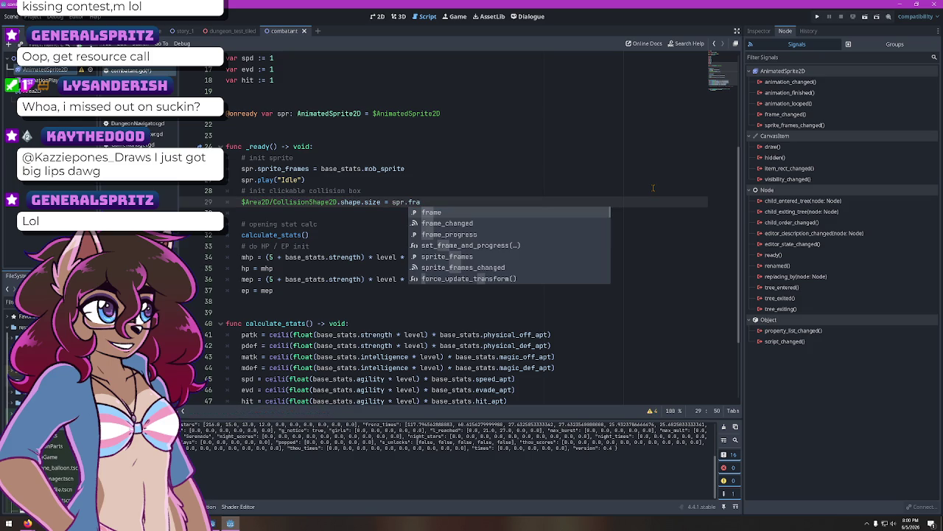
{"action": "type", "text": "me"}
{"action": "type", "text": "s"}
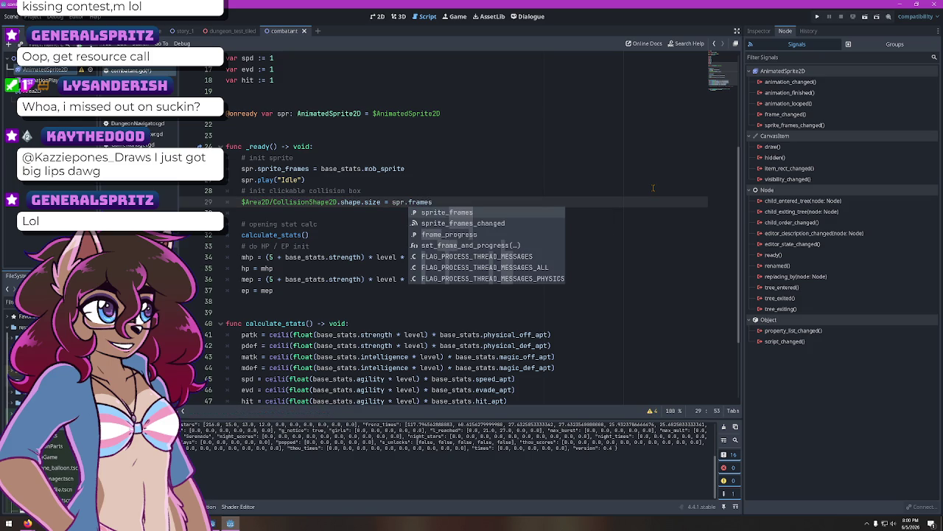
{"action": "key", "text": "Return"}
Finish line 29 with .get_frame_texture("Idle", 0).get_size() and run the scene
{"action": "type", "text": "."}
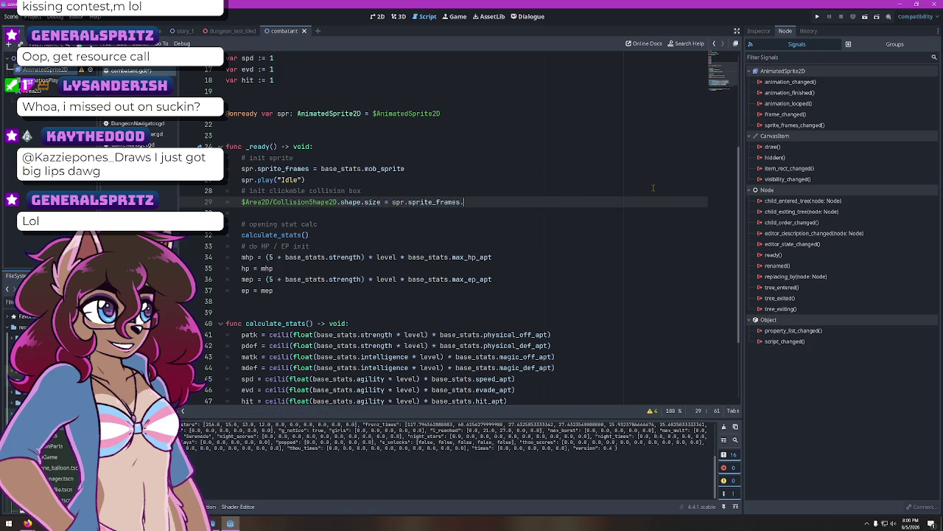
{"action": "type", "text": "get_fr"}
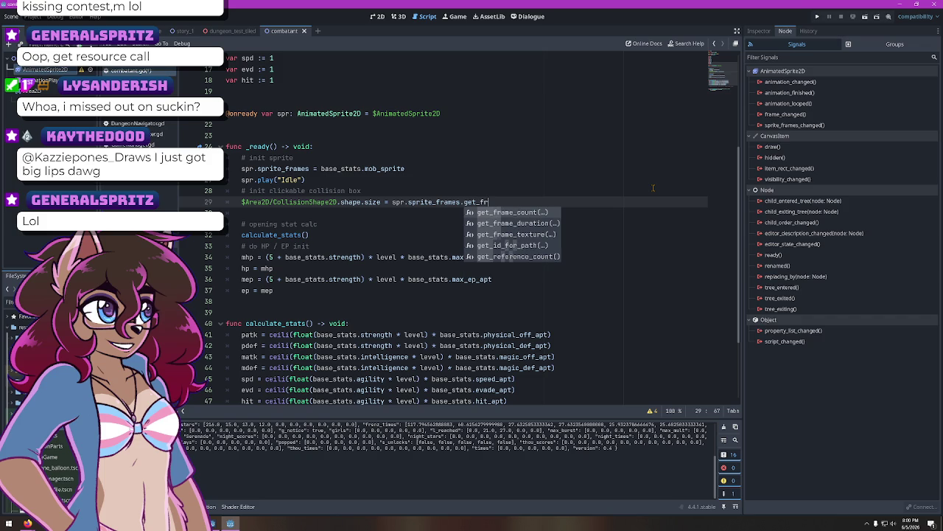
{"action": "type", "text": "am"}
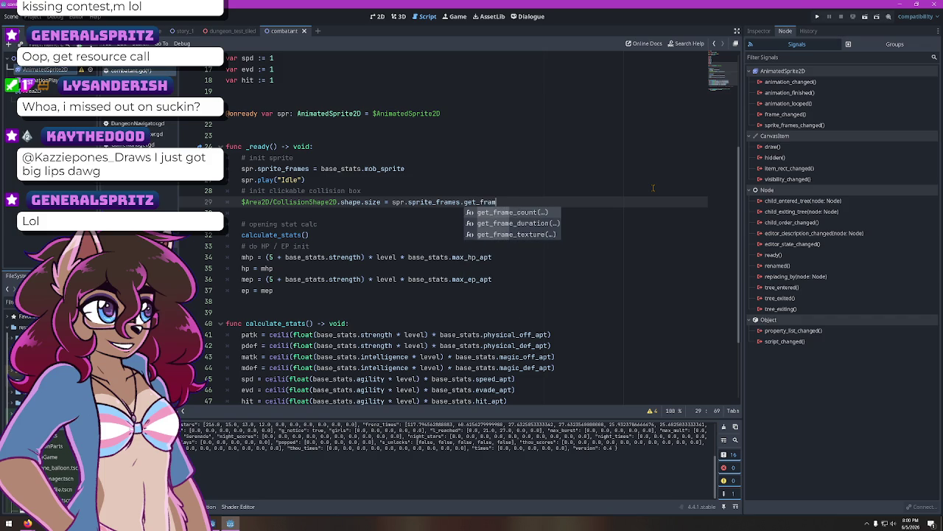
{"action": "key", "text": "Down"}
{"action": "key", "text": "Down"}
{"action": "key", "text": "Return"}
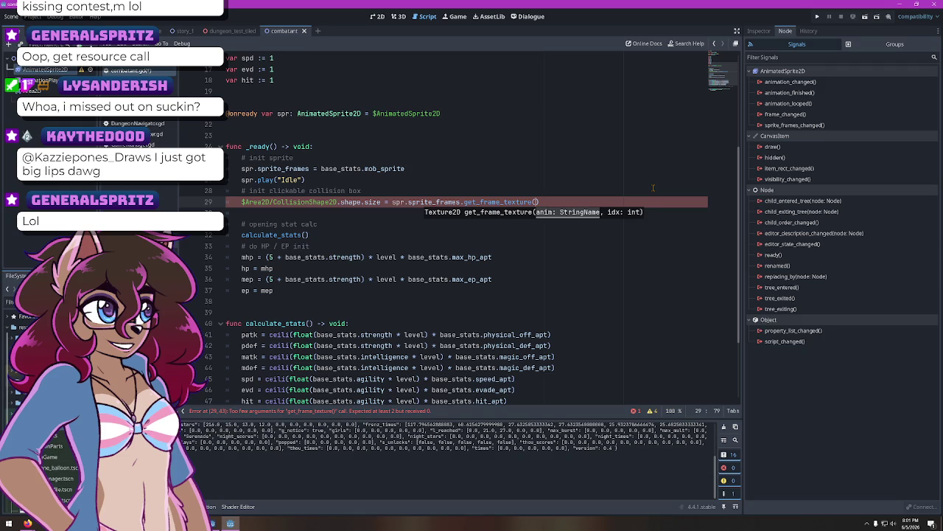
{"action": "type", "text": "\"Idle\""}
{"action": "type", "text": ","}
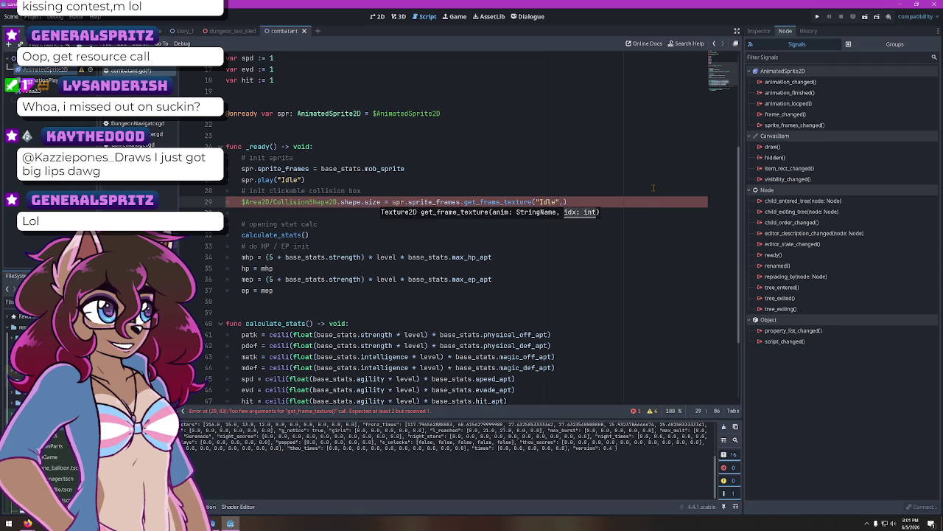
{"action": "type", "text": " 0)."}
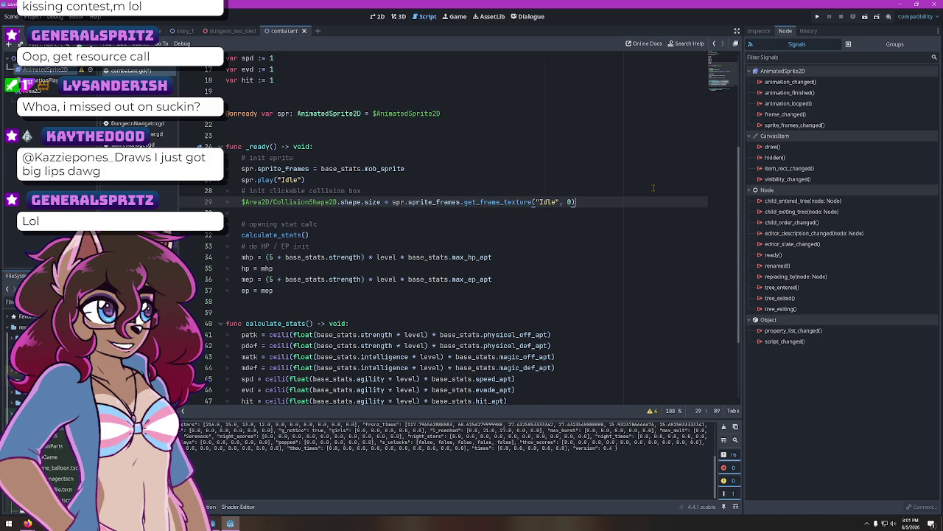
{"action": "type", "text": "size"}
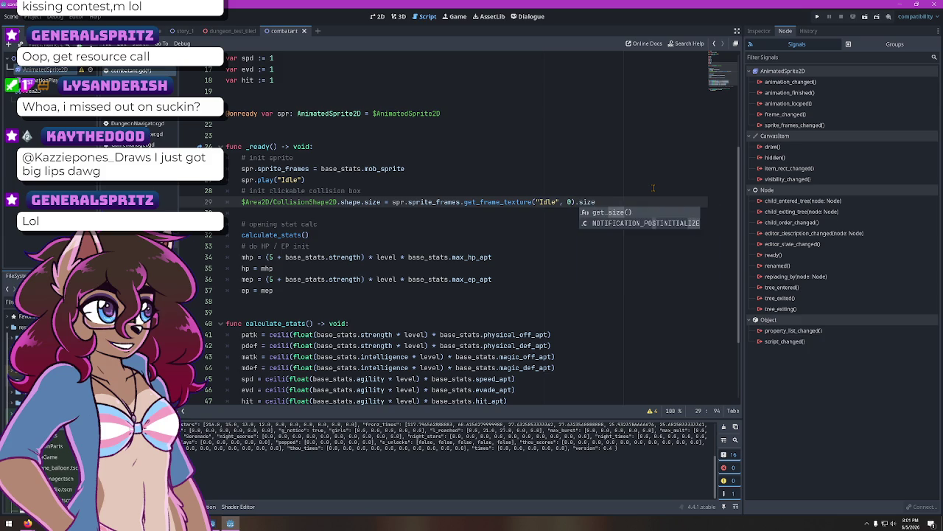
{"action": "key", "text": "Return"}
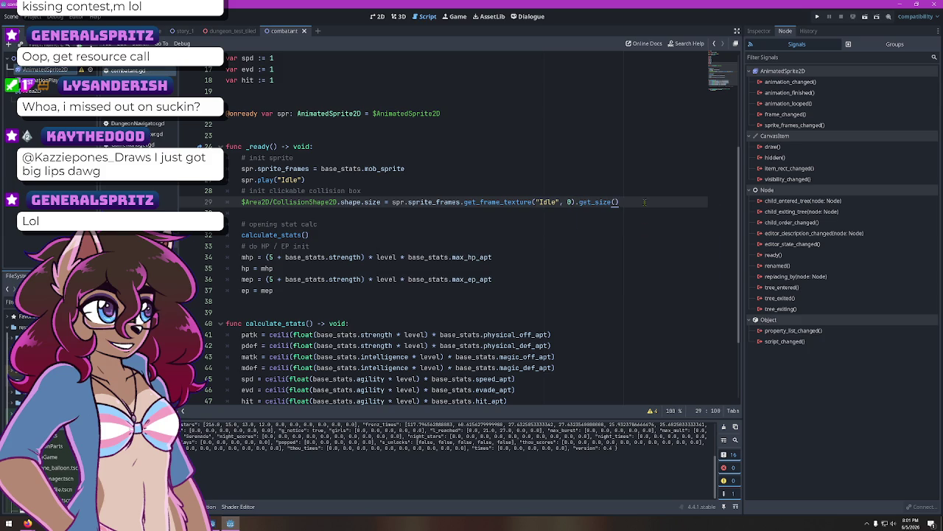
{"action": "key", "text": "F5"}
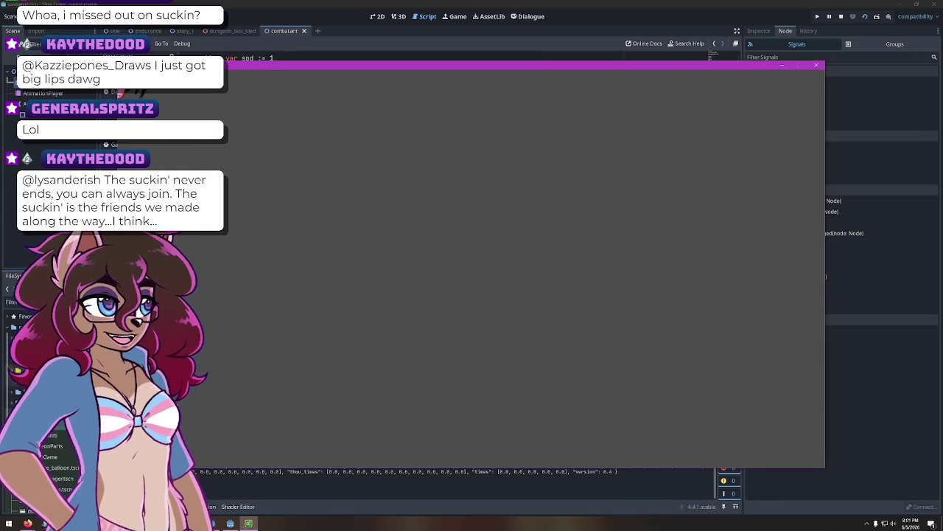
Close the test-run window and scroll down in the combatant script
{"action": "left_click", "coordinate": [816, 65]}
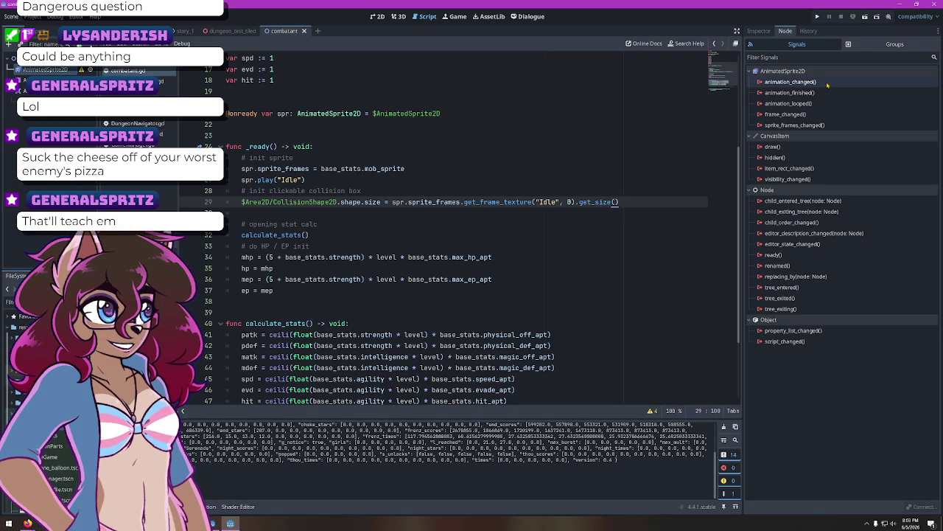
{"action": "scroll", "coordinate": [471, 309], "scroll_direction": "down", "scroll_amount": 3}
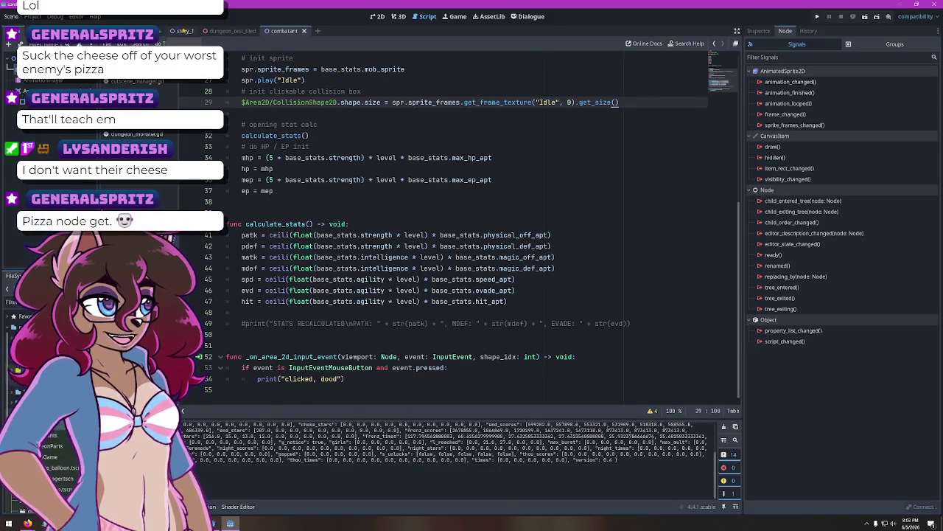
Drag the CollisionShape2D off the scene origin in the 2D view, then save and run the scene
{"action": "left_click", "coordinate": [378, 16]}
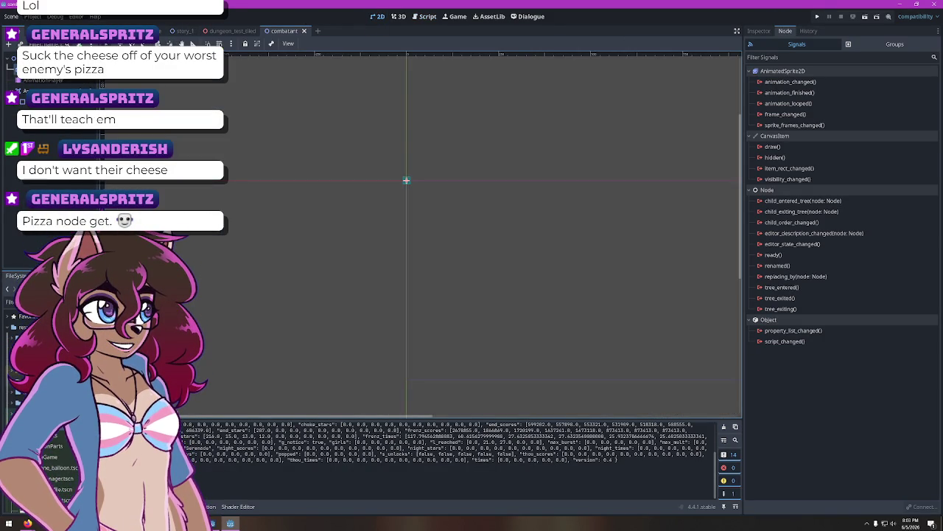
{"action": "left_click", "coordinate": [406, 180]}
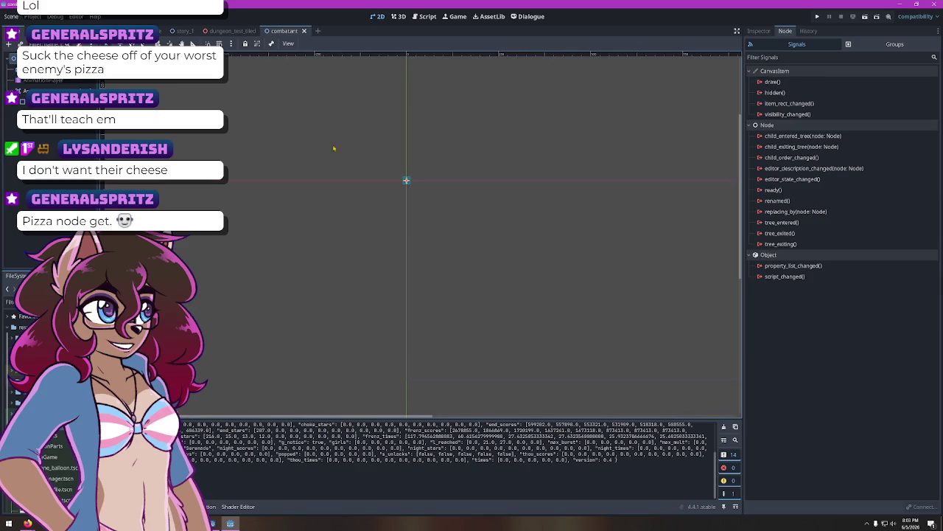
{"action": "mouse_move", "coordinate": [406, 180]}
{"action": "left_mouse_down"}
{"action": "mouse_move", "coordinate": [428, 219]}
{"action": "mouse_move", "coordinate": [428, 206]}
{"action": "left_mouse_up"}
{"action": "key", "text": "ctrl+z"}
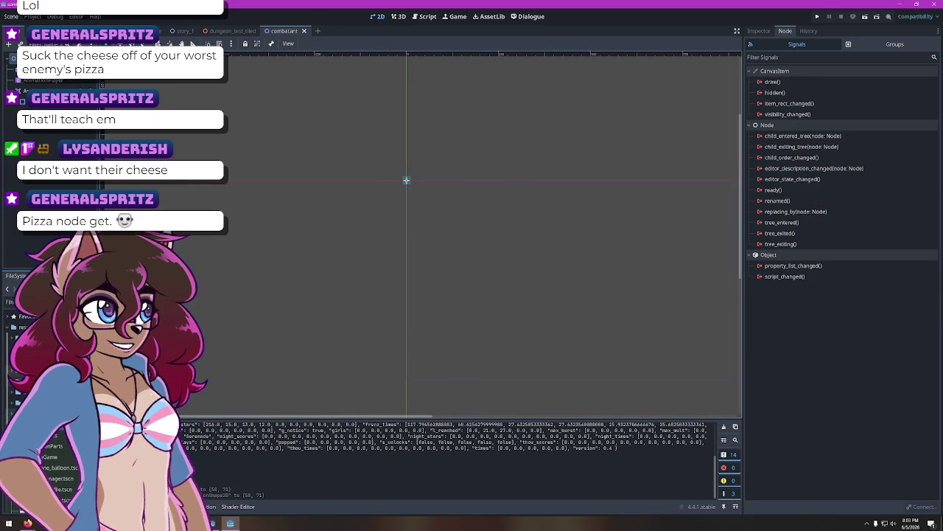
{"action": "left_click_drag", "start_coordinate": [416, 189], "coordinate": [505, 270]}
{"action": "key", "text": "ctrl+s"}
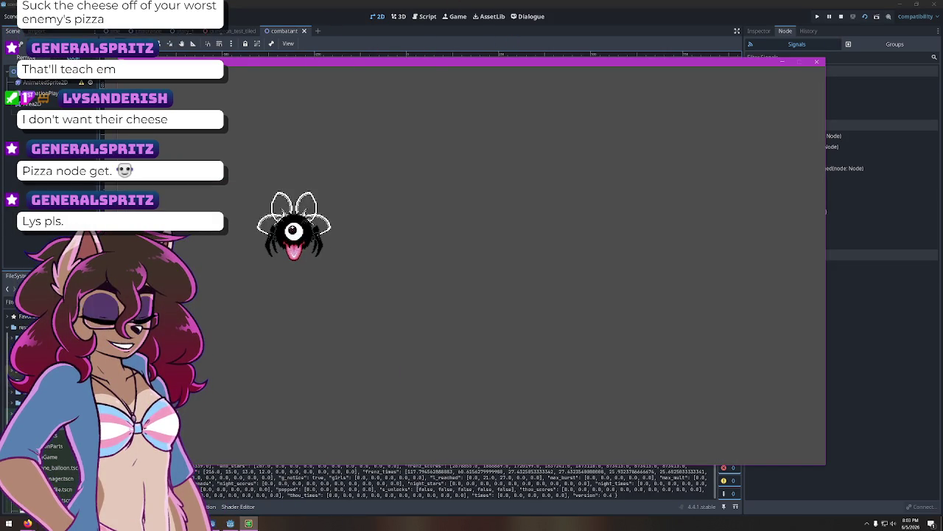
Move the running game window aside to inspect the one-eyed creature, then close the game
{"action": "left_click_drag", "start_coordinate": [345, 67], "coordinate": [409, 64]}
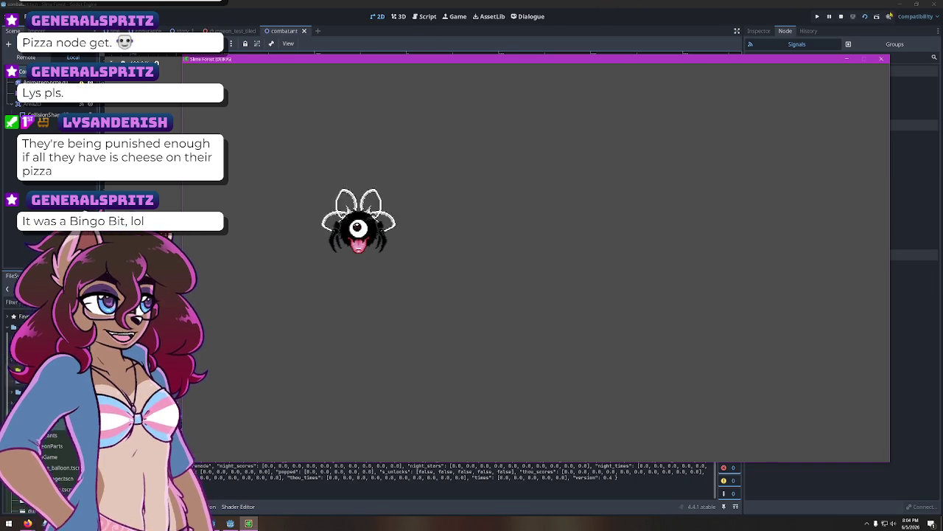
{"action": "left_click", "coordinate": [882, 61]}
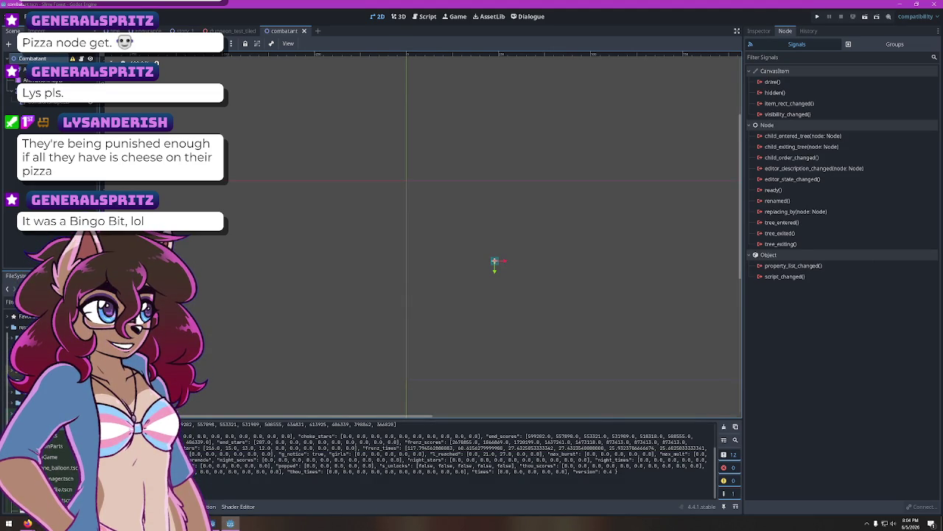
Bring the Stream Bounty window in front of the editor and centre it on screen
{"action": "mouse_move", "coordinate": [27, 522]}
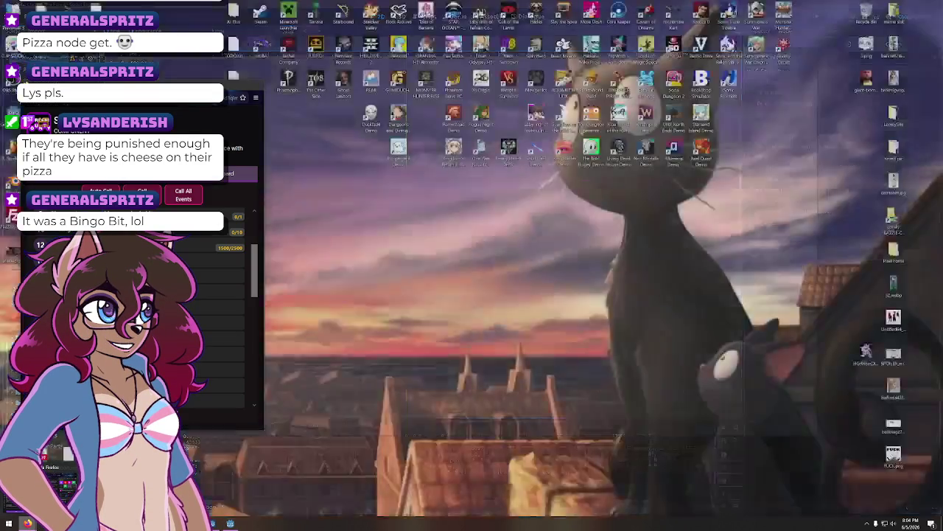
{"action": "left_click", "coordinate": [44, 472]}
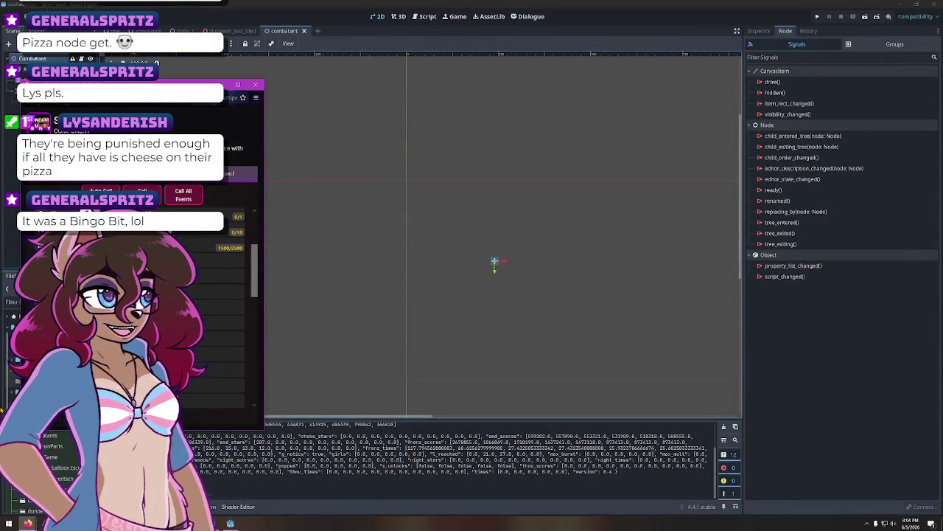
{"action": "mouse_move", "coordinate": [148, 84]}
{"action": "left_mouse_down"}
{"action": "mouse_move", "coordinate": [444, 84]}
{"action": "mouse_move", "coordinate": [496, 48]}
{"action": "left_mouse_up"}
Select the Anything Involving Pizza event and scroll through the Active Game events list
{"action": "left_click", "coordinate": [497, 334]}
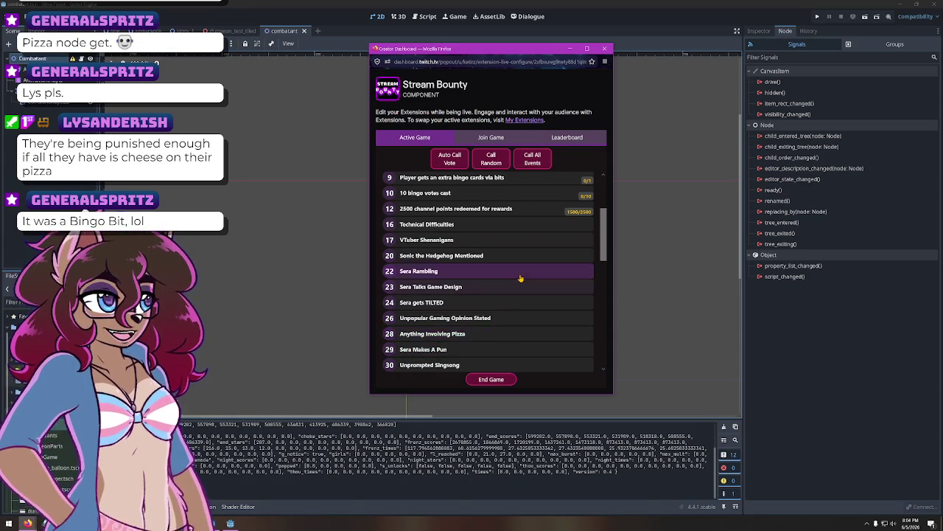
{"action": "scroll", "coordinate": [522, 281], "scroll_direction": "up", "scroll_amount": 1}
{"action": "scroll", "coordinate": [516, 280], "scroll_direction": "up", "scroll_amount": 2}
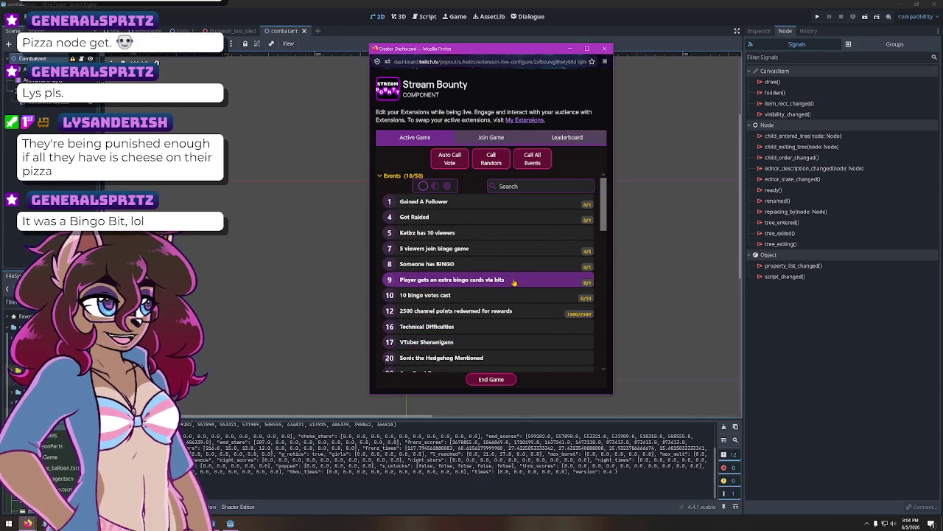
{"action": "scroll", "coordinate": [476, 290], "scroll_direction": "down", "scroll_amount": 1}
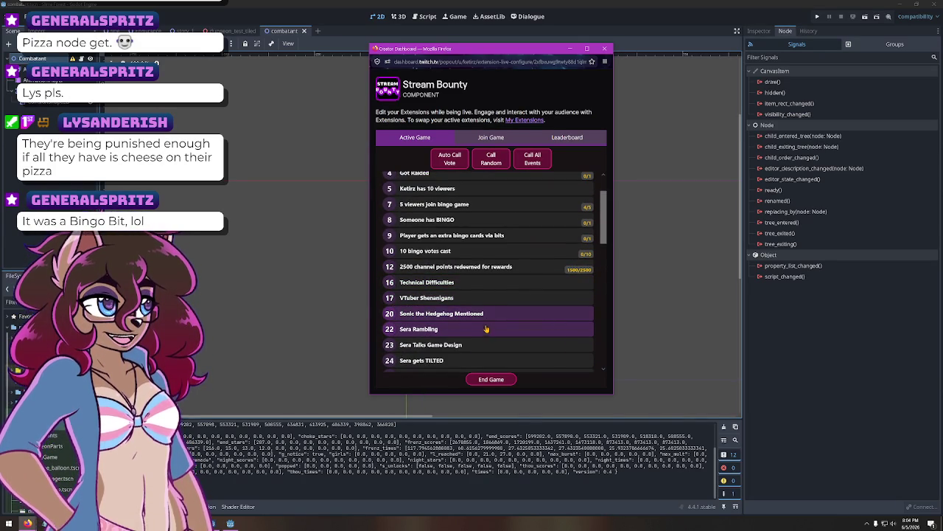
{"action": "scroll", "coordinate": [486, 335], "scroll_direction": "down", "scroll_amount": 1}
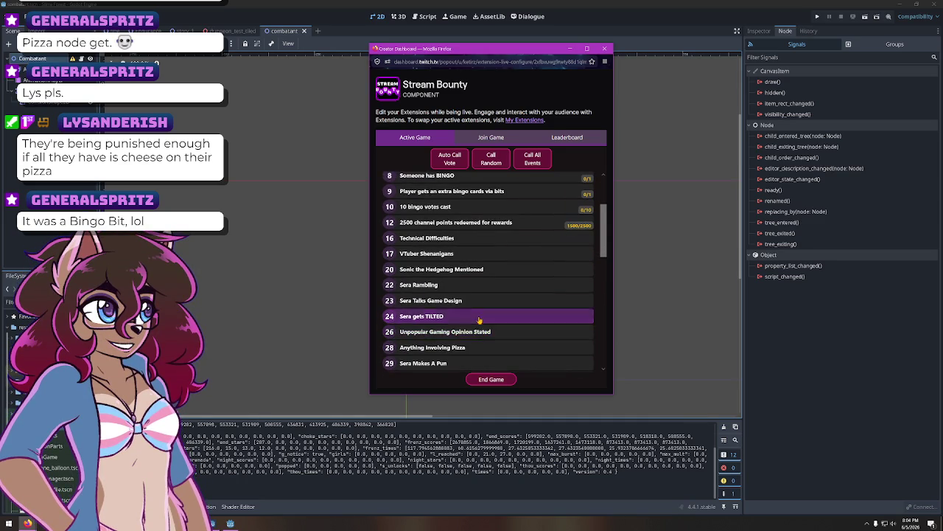
{"action": "scroll", "coordinate": [479, 322], "scroll_direction": "down", "scroll_amount": 1}
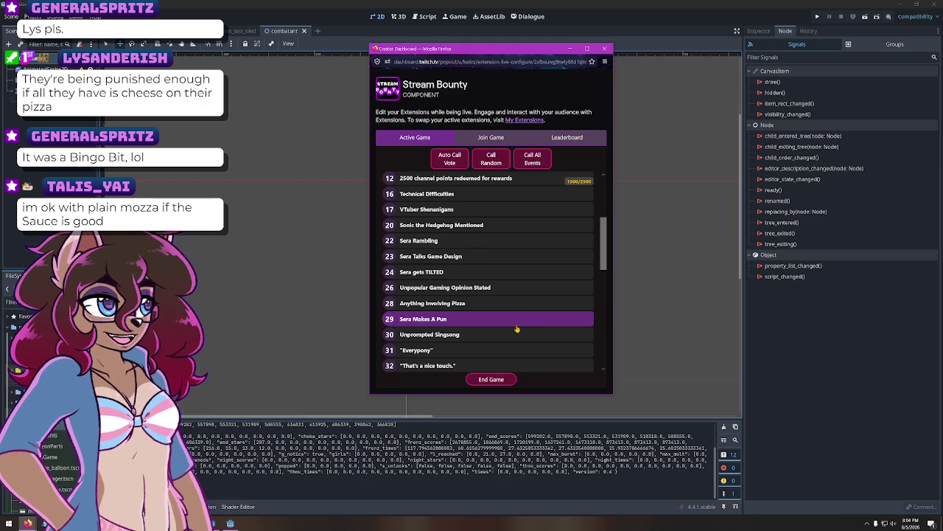
{"action": "scroll", "coordinate": [517, 329], "scroll_direction": "down", "scroll_amount": 3}
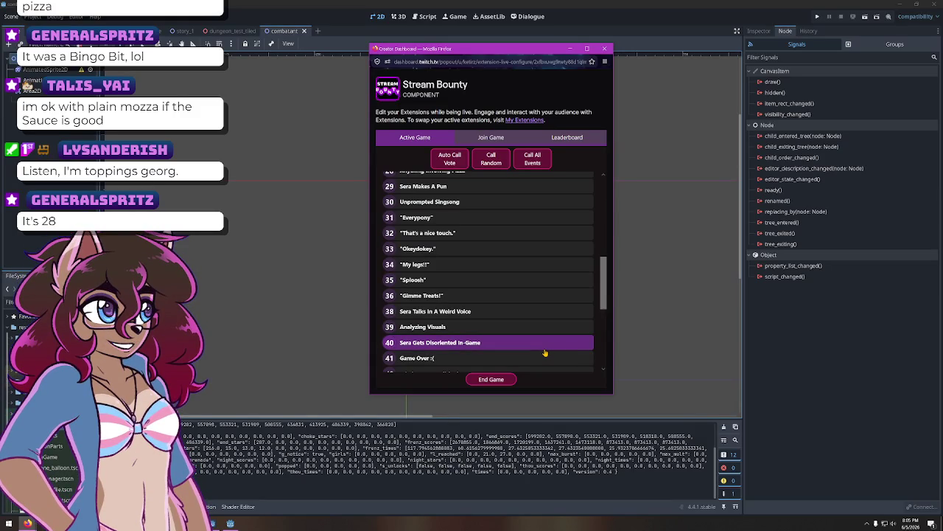
{"action": "scroll", "coordinate": [498, 346], "scroll_direction": "down", "scroll_amount": 1}
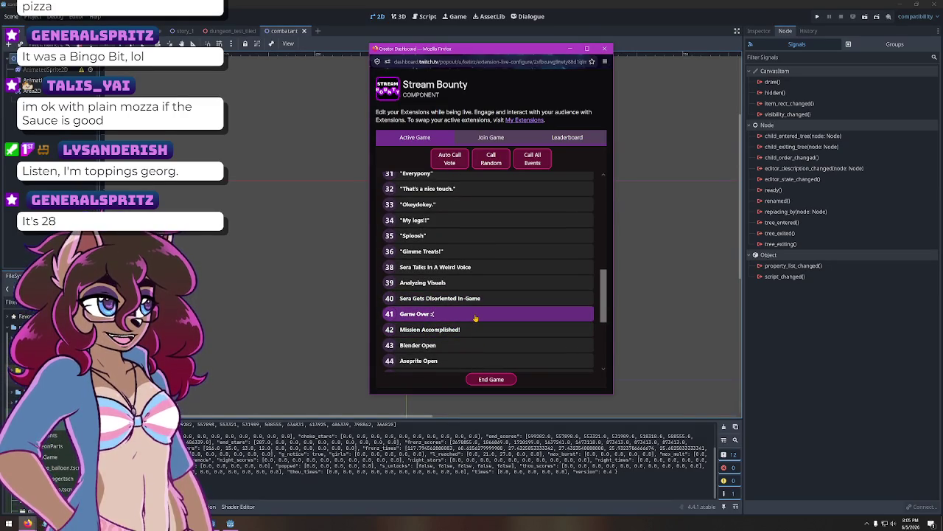
{"action": "scroll", "coordinate": [472, 317], "scroll_direction": "down", "scroll_amount": 2}
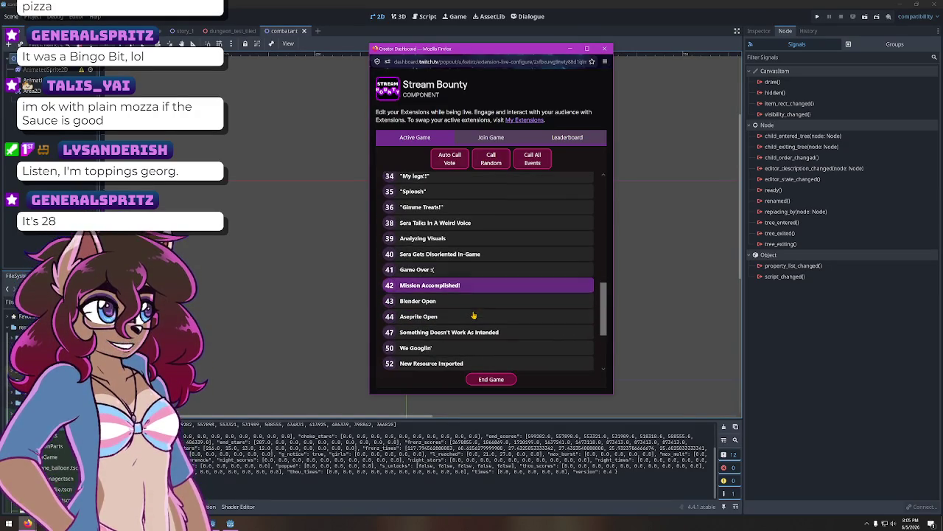
{"action": "scroll", "coordinate": [468, 305], "scroll_direction": "down", "scroll_amount": 1}
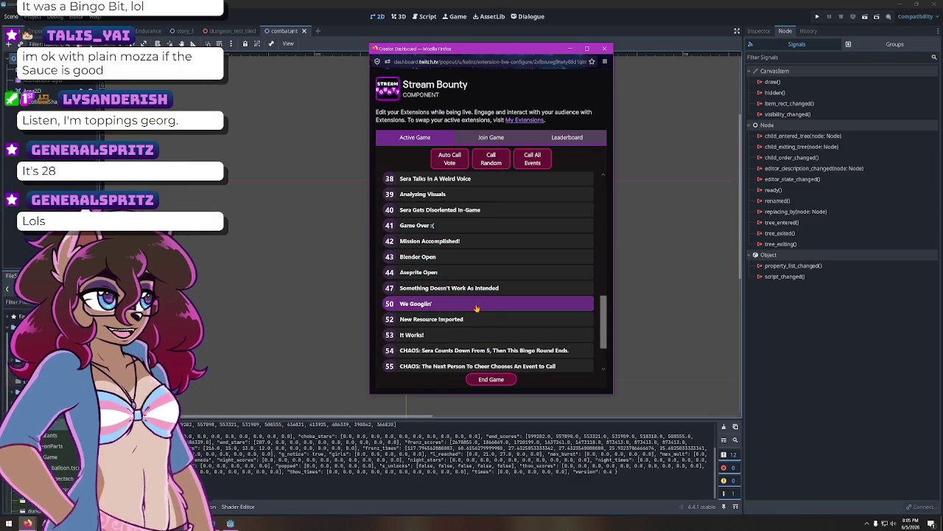
Call and confirm the We Googlin' and Anything Involving Pizza bingo events
{"action": "left_click", "coordinate": [551, 302]}
{"action": "left_click", "coordinate": [491, 268]}
{"action": "scroll", "coordinate": [501, 327], "scroll_direction": "down", "scroll_amount": 4}
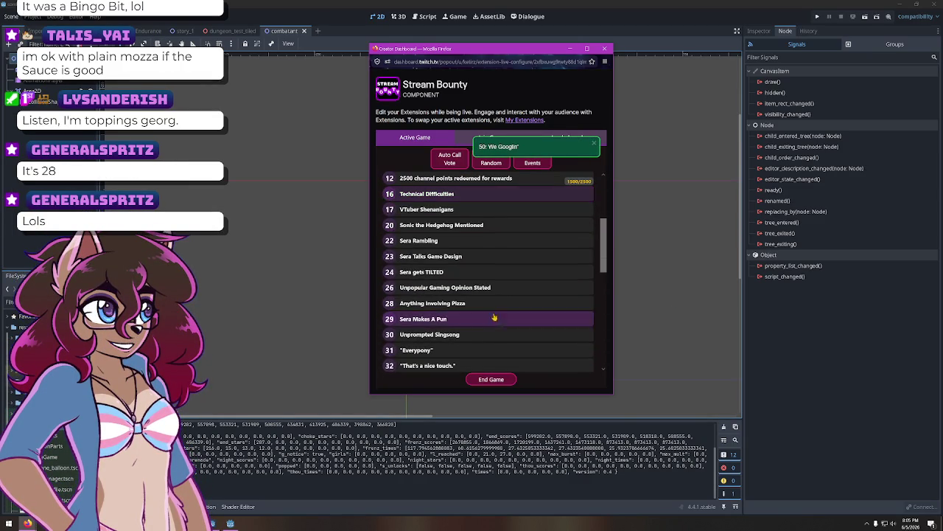
{"action": "left_click", "coordinate": [482, 303]}
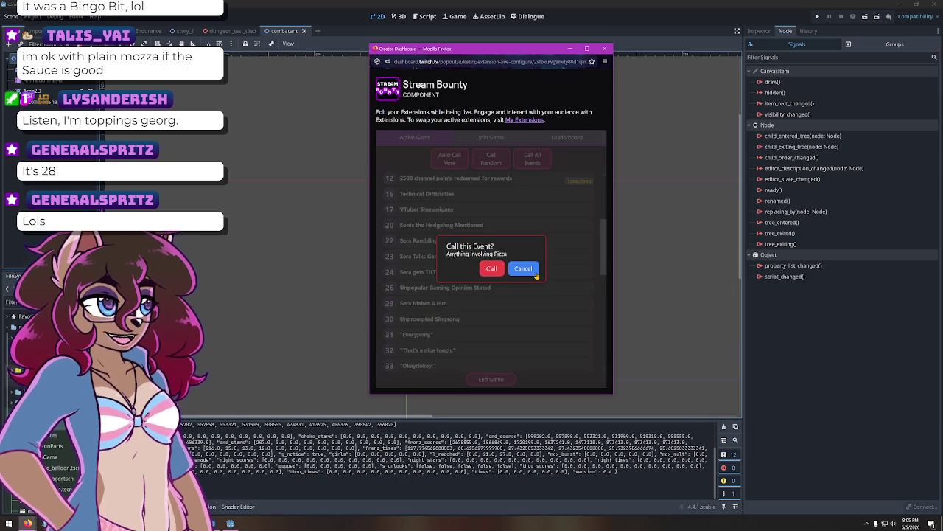
{"action": "left_click", "coordinate": [491, 269]}
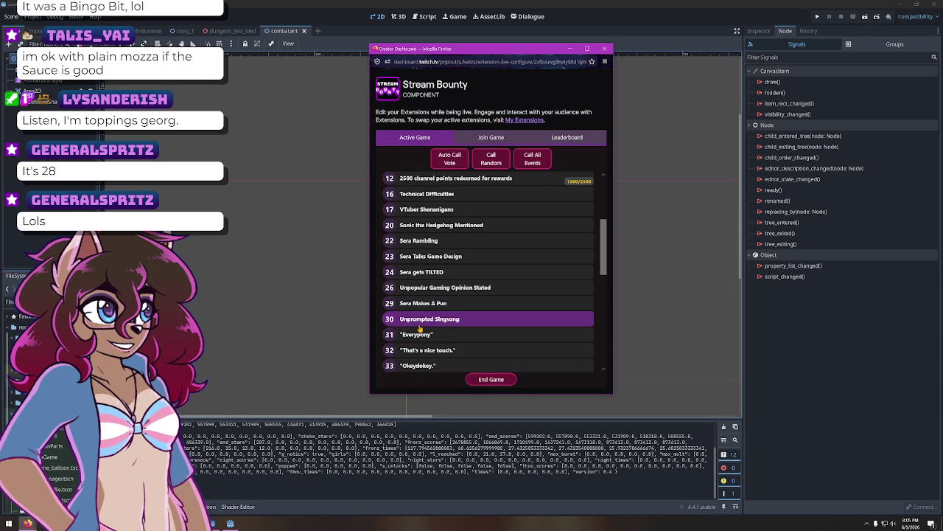
Call the It Works! event, then hide Stream Bounty and switch to the avatar window
{"action": "scroll", "coordinate": [419, 328], "scroll_direction": "down", "scroll_amount": 5}
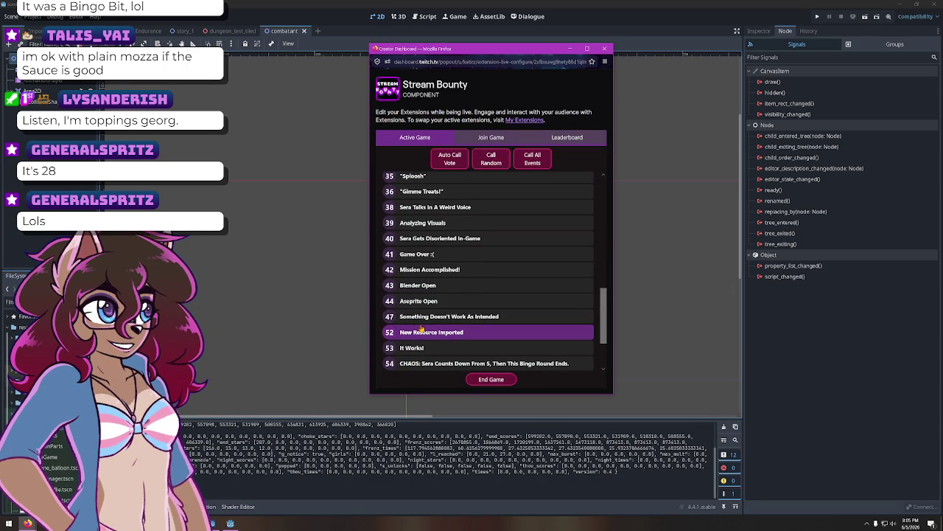
{"action": "scroll", "coordinate": [495, 317], "scroll_direction": "down", "scroll_amount": 3}
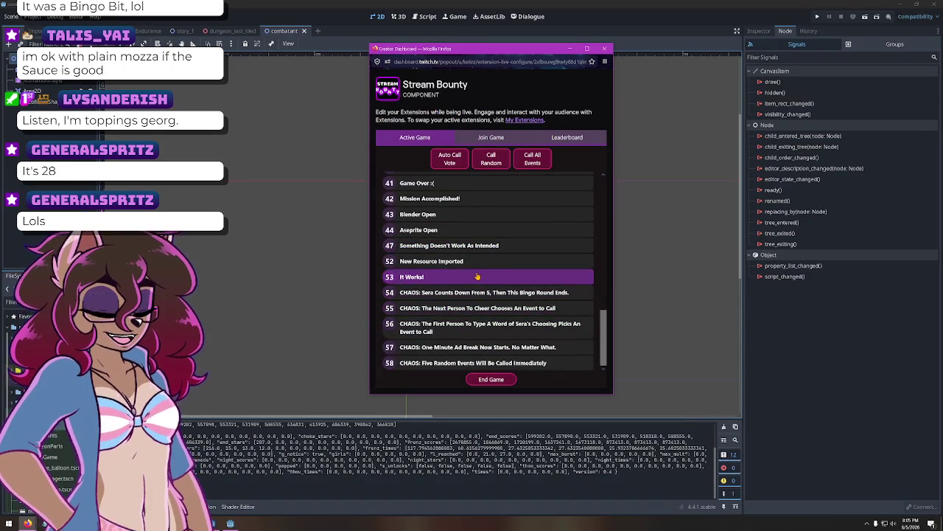
{"action": "left_click", "coordinate": [476, 276]}
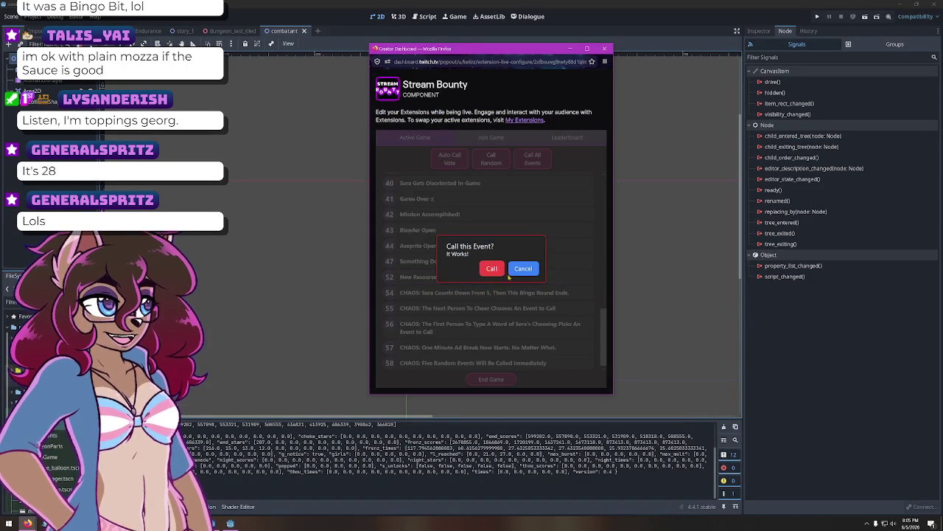
{"action": "left_click", "coordinate": [492, 269]}
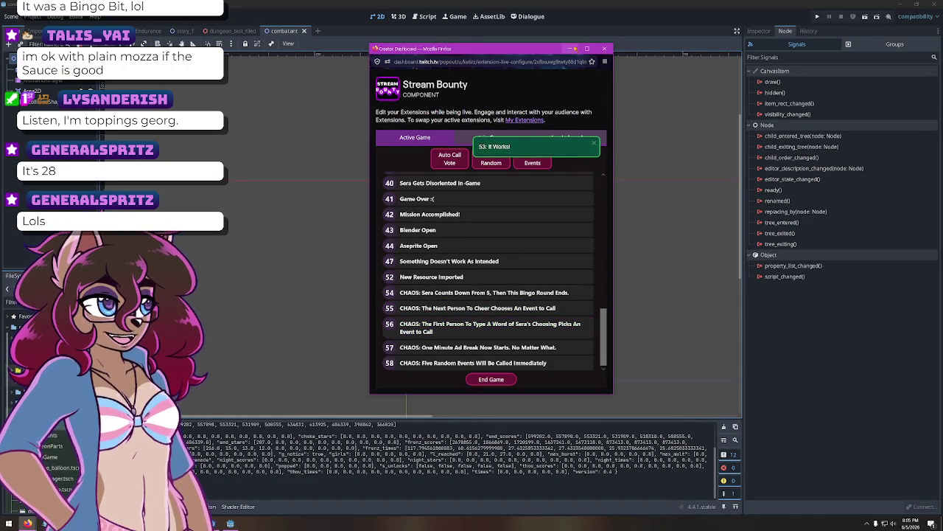
{"action": "left_click", "coordinate": [569, 48]}
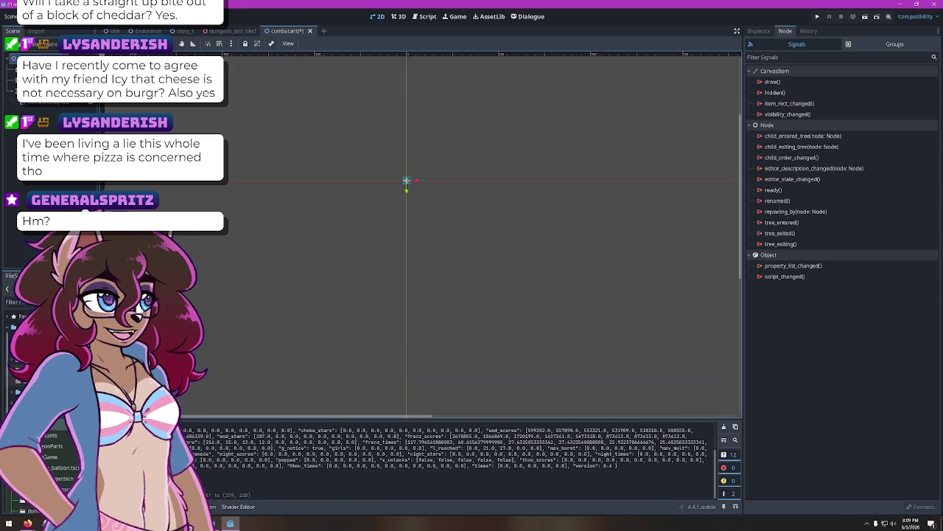
{"action": "key", "text": "alt+Tab"}
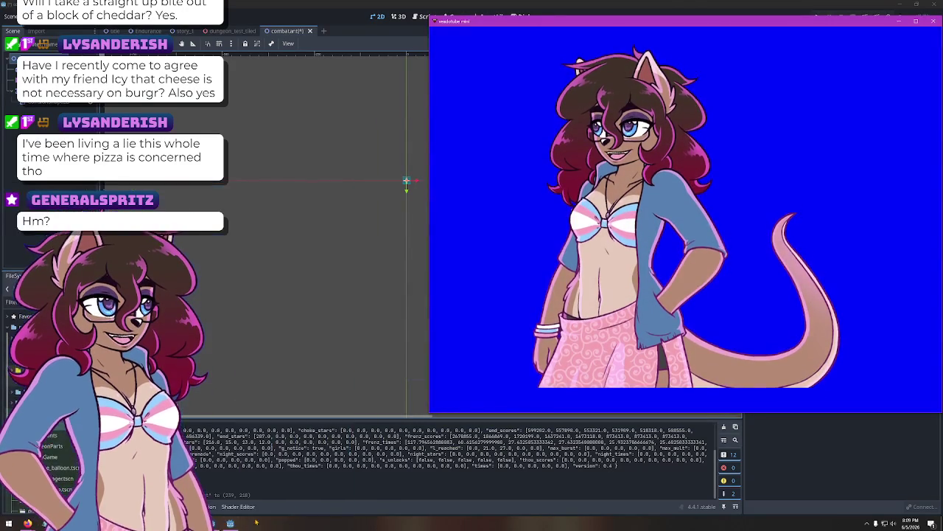
Bring OBS Studio forward and switch the live stream to the Cave scene
{"action": "key", "text": "alt+Tab"}
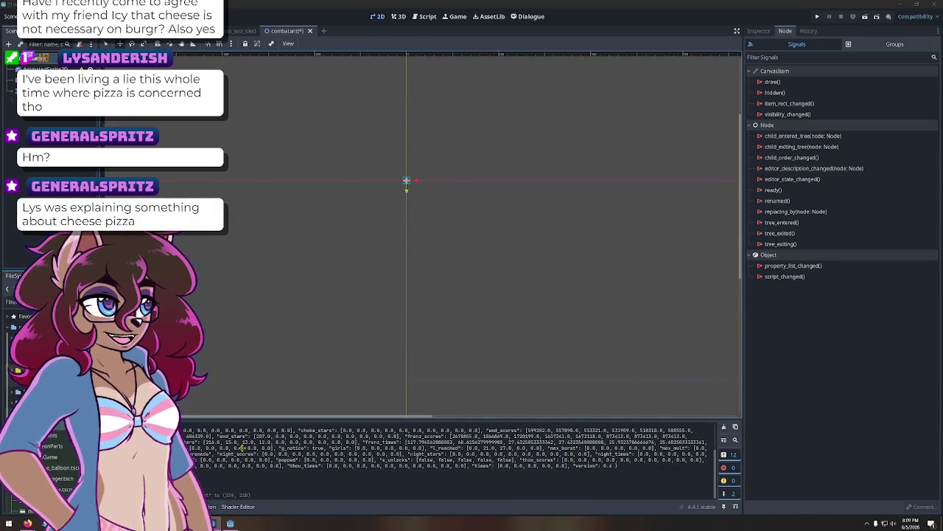
{"action": "key", "text": "alt+Tab"}
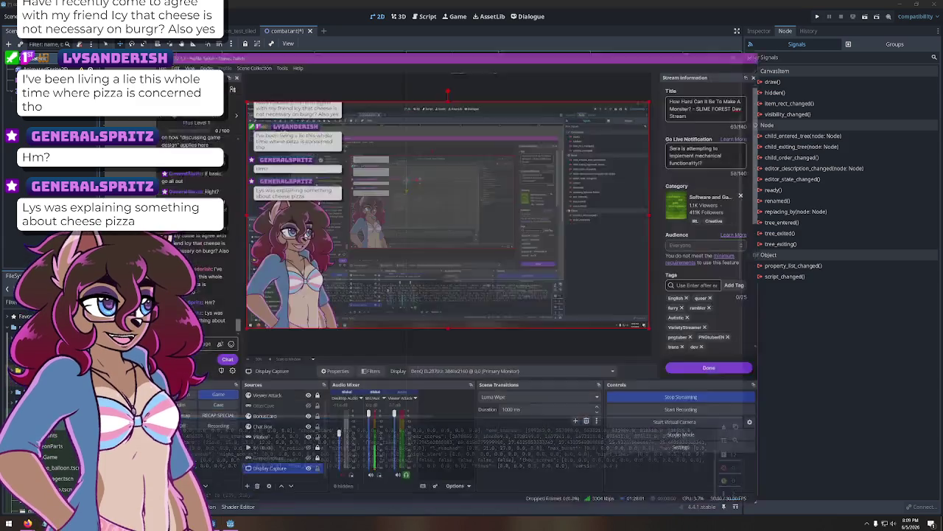
{"action": "left_click", "coordinate": [219, 392]}
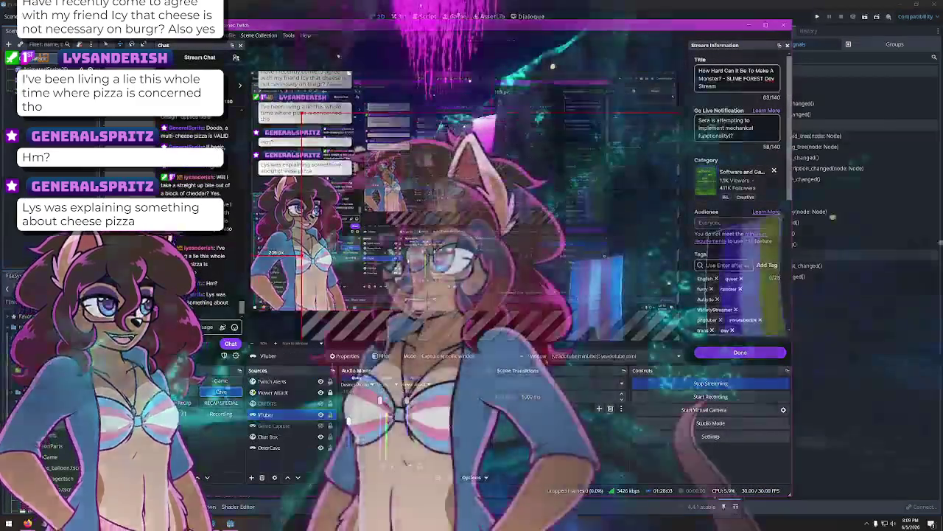
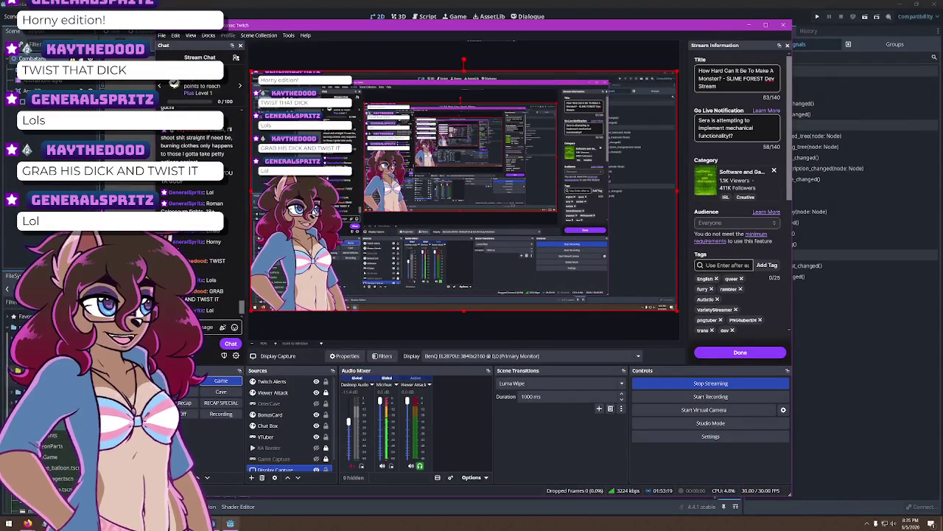
Call the 10-viewers bounty event from the Stream Bounty list
{"action": "key", "text": "alt+Tab"}
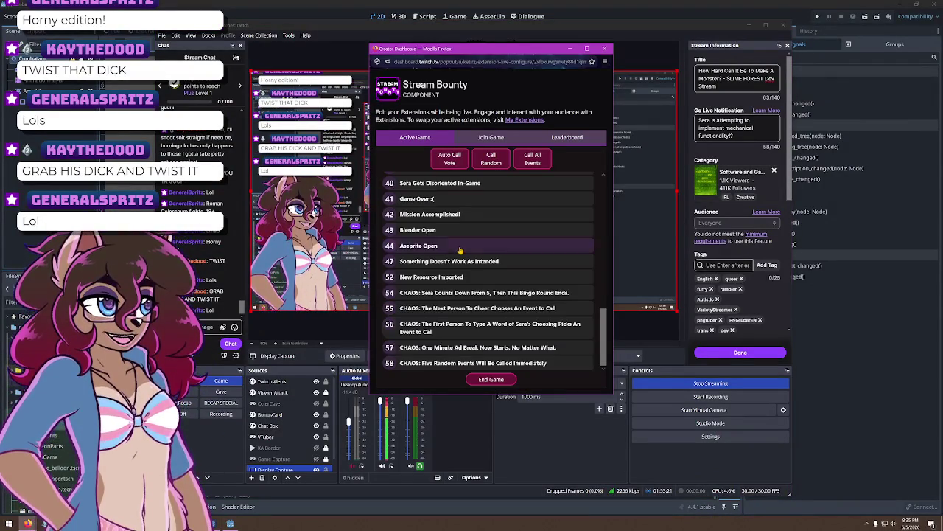
{"action": "scroll", "coordinate": [461, 248], "scroll_direction": "up", "scroll_amount": 10}
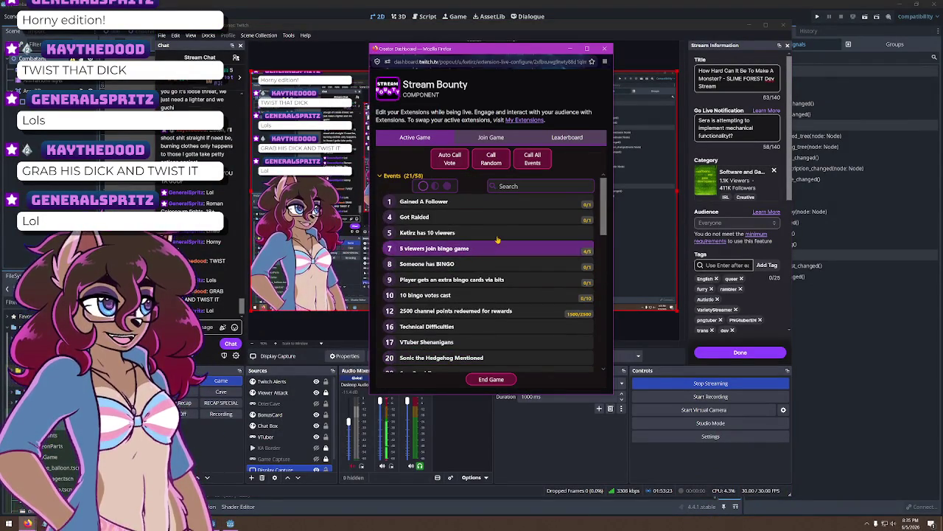
{"action": "left_click", "coordinate": [496, 233]}
{"action": "left_click", "coordinate": [490, 268]}
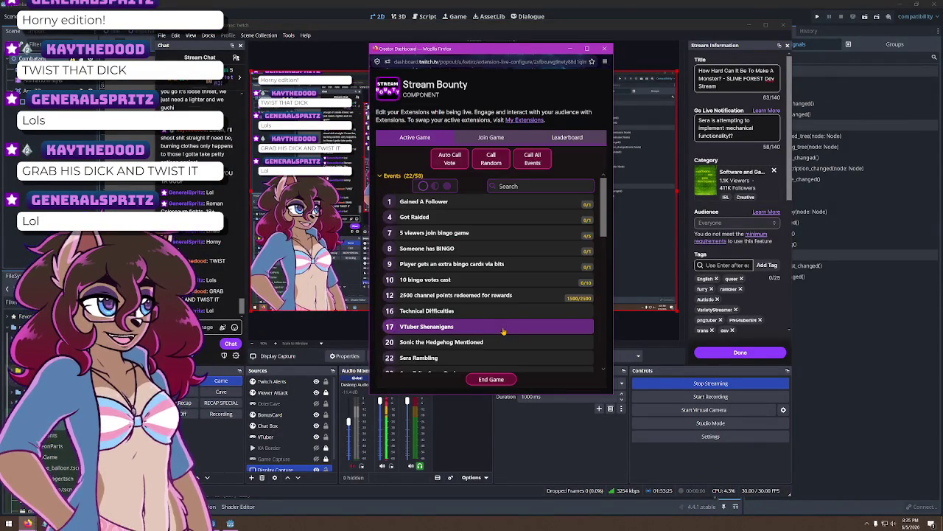
Move the bounty popup, scroll down, and call the Gimme Treats! event
{"action": "scroll", "coordinate": [521, 308], "scroll_direction": "down", "scroll_amount": 2}
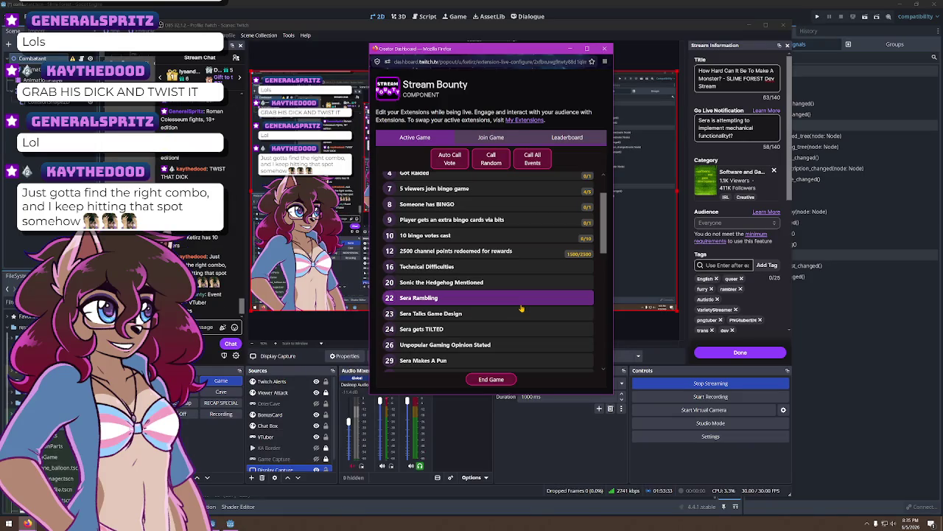
{"action": "mouse_move", "coordinate": [469, 49]}
{"action": "left_mouse_down"}
{"action": "mouse_move", "coordinate": [488, 56]}
{"action": "mouse_move", "coordinate": [664, 289]}
{"action": "mouse_move", "coordinate": [590, 420]}
{"action": "mouse_move", "coordinate": [591, 386]}
{"action": "mouse_move", "coordinate": [469, 51]}
{"action": "mouse_move", "coordinate": [473, 72]}
{"action": "left_mouse_up"}
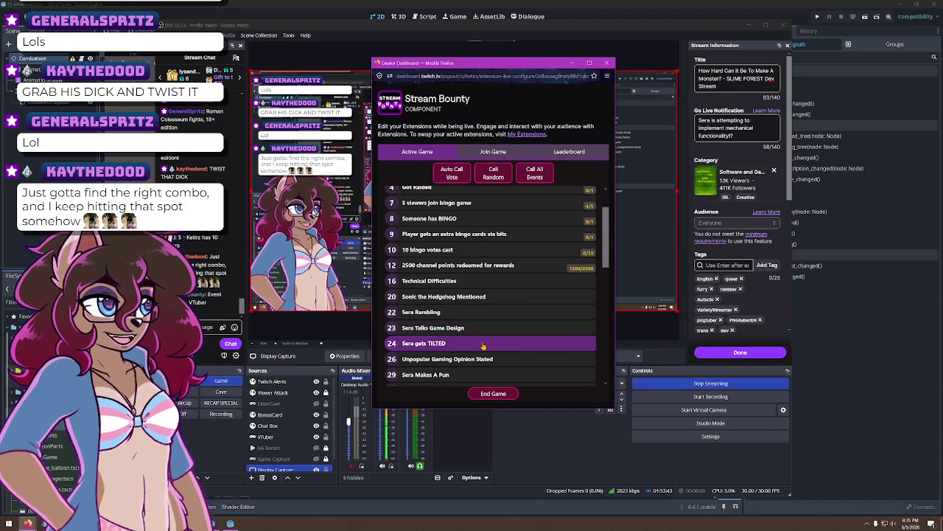
{"action": "scroll", "coordinate": [500, 331], "scroll_direction": "down", "scroll_amount": 1}
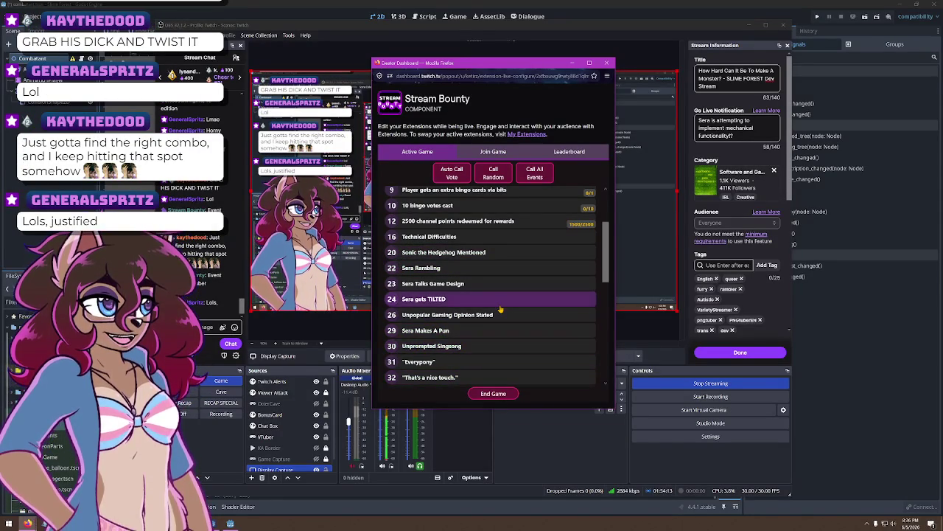
{"action": "scroll", "coordinate": [501, 310], "scroll_direction": "down", "scroll_amount": 3}
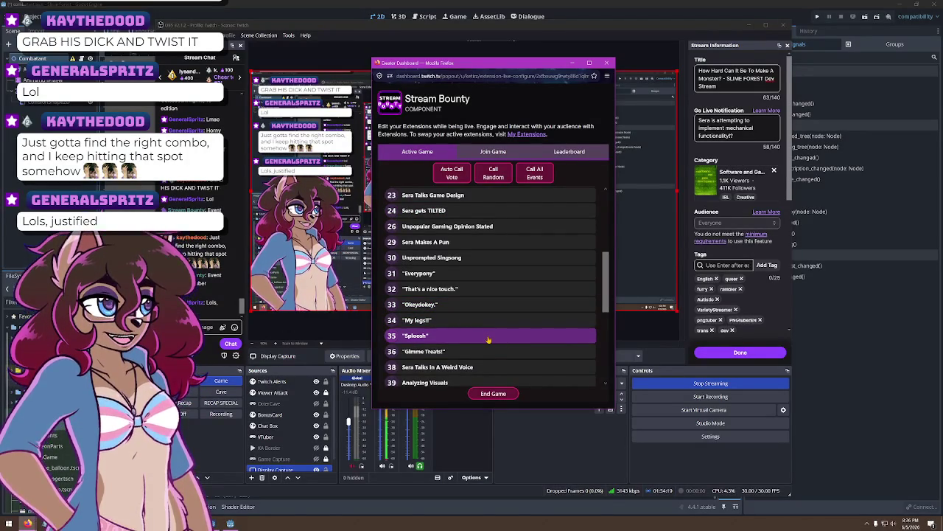
{"action": "scroll", "coordinate": [490, 345], "scroll_direction": "down", "scroll_amount": 2}
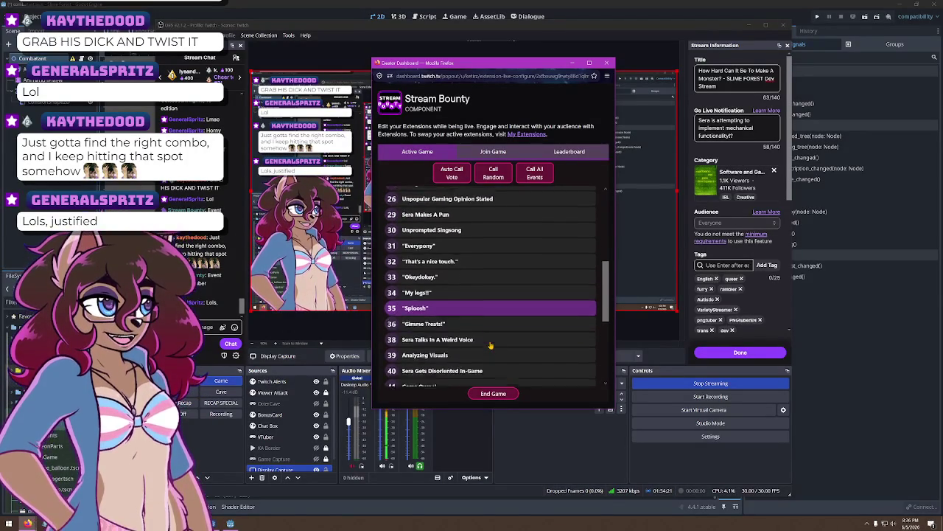
{"action": "left_click", "coordinate": [471, 307]}
{"action": "left_click", "coordinate": [494, 283]}
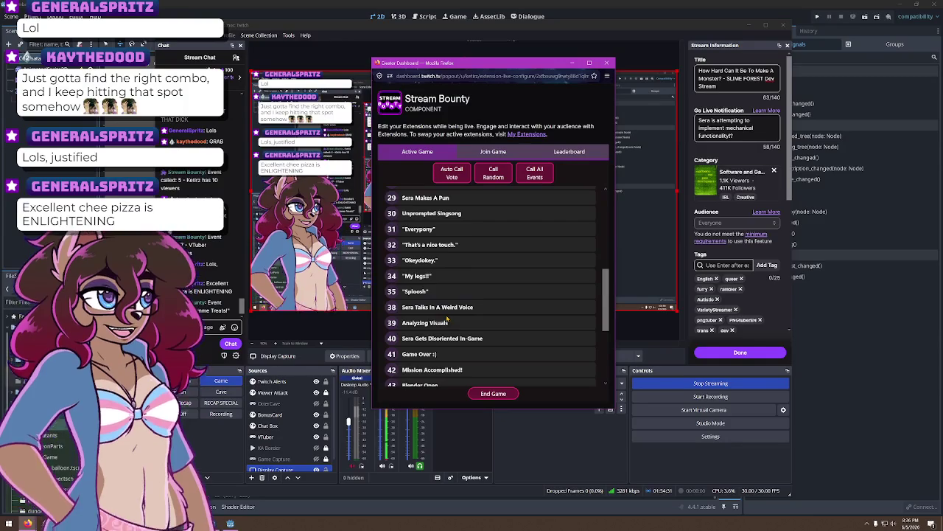
Call event 38 (talk in a weird voice), then minimize the Stream Bounty popup
{"action": "left_click", "coordinate": [492, 313]}
{"action": "left_click", "coordinate": [492, 283]}
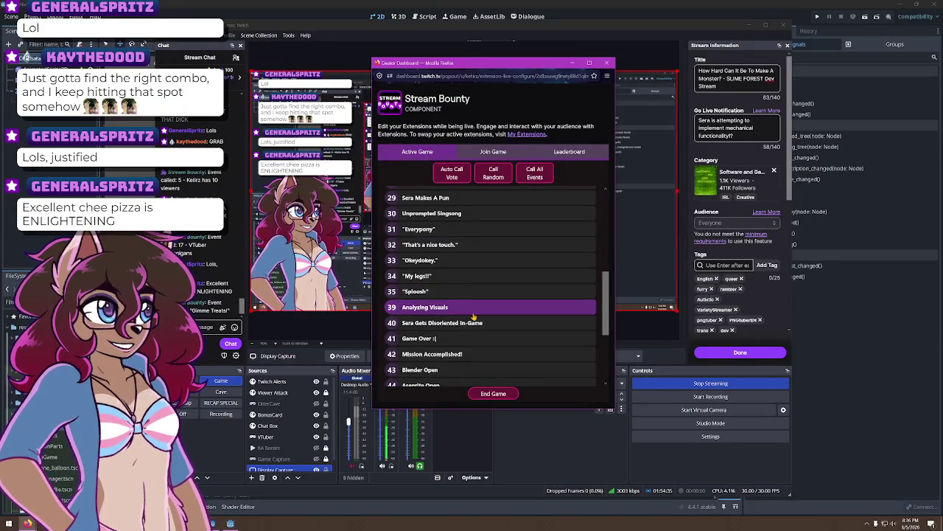
{"action": "scroll", "coordinate": [472, 317], "scroll_direction": "down", "scroll_amount": 1}
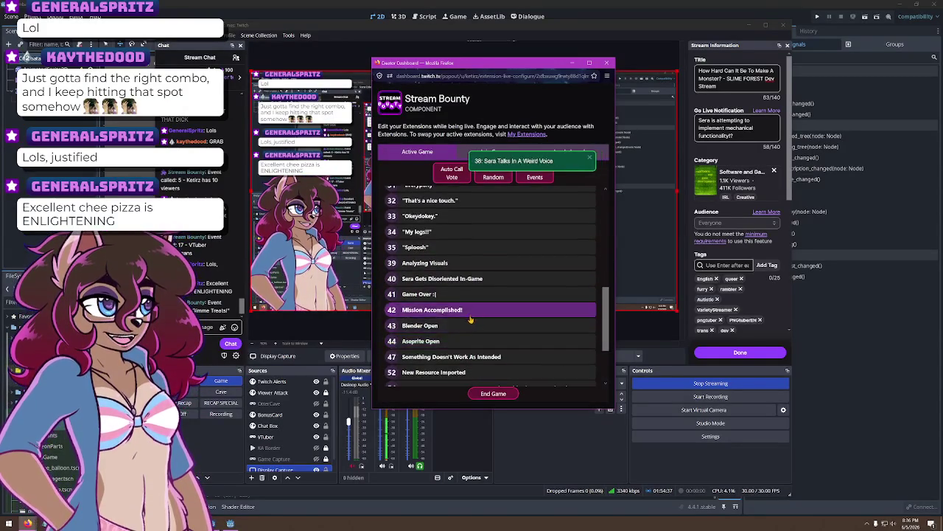
{"action": "scroll", "coordinate": [470, 318], "scroll_direction": "down", "scroll_amount": 1}
{"action": "scroll", "coordinate": [469, 325], "scroll_direction": "down", "scroll_amount": 1}
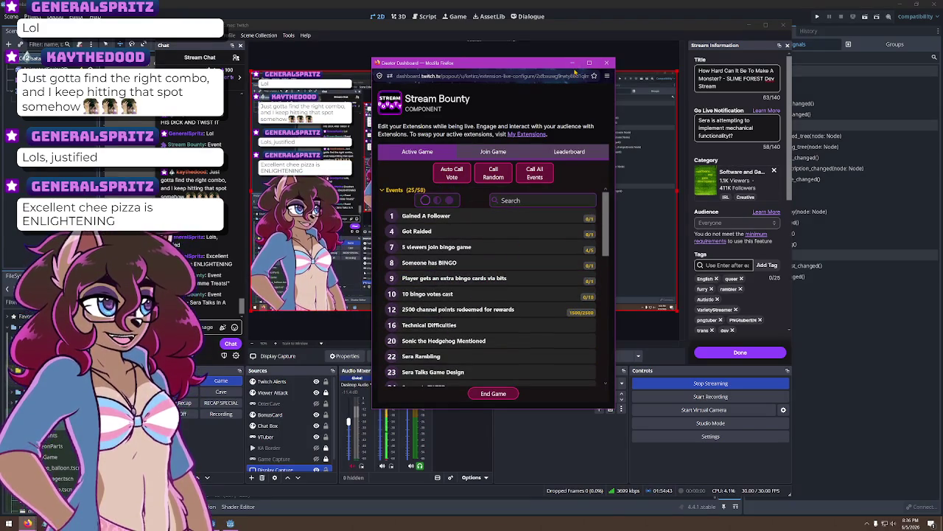
{"action": "left_click", "coordinate": [572, 63]}
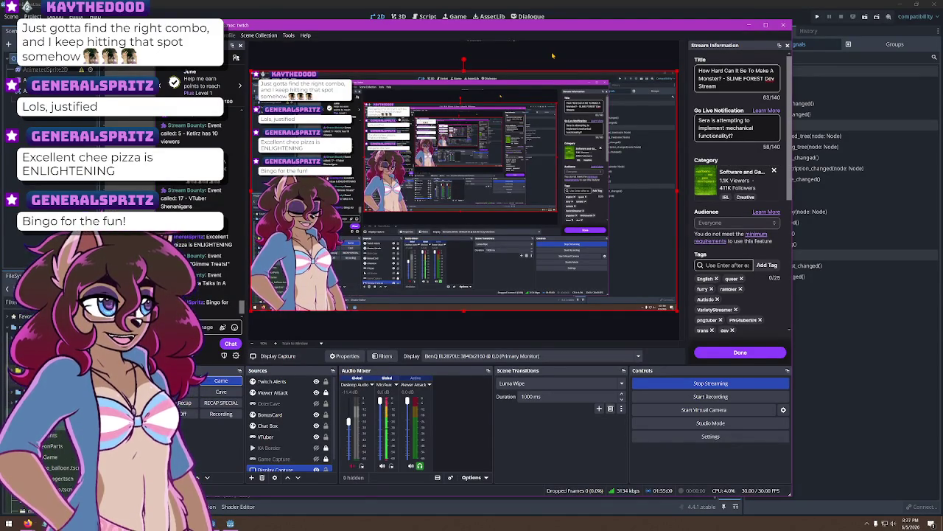
Move the combatant node away from the origin in the 2D view and save the scene
{"action": "left_click", "coordinate": [749, 25]}
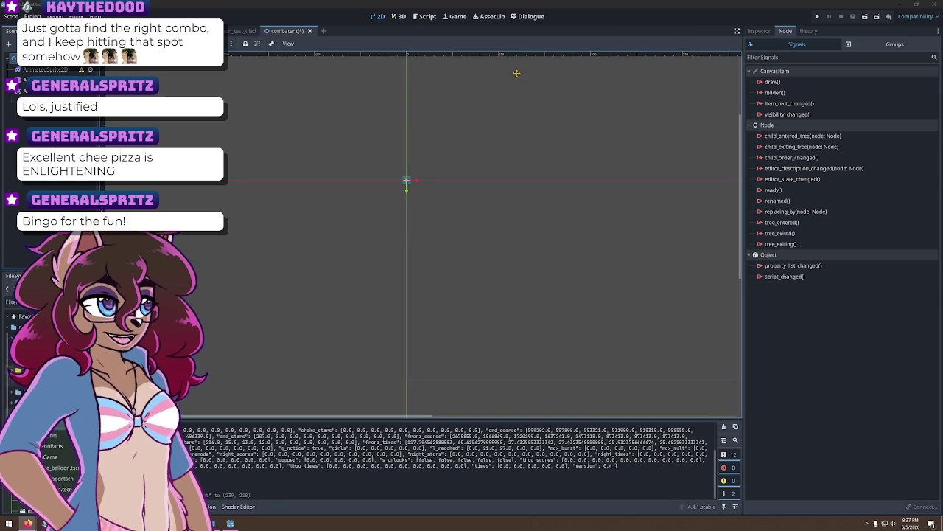
{"action": "mouse_move", "coordinate": [505, 151]}
{"action": "left_mouse_down"}
{"action": "mouse_move", "coordinate": [581, 200]}
{"action": "mouse_move", "coordinate": [562, 177]}
{"action": "mouse_move", "coordinate": [540, 179]}
{"action": "left_mouse_up"}
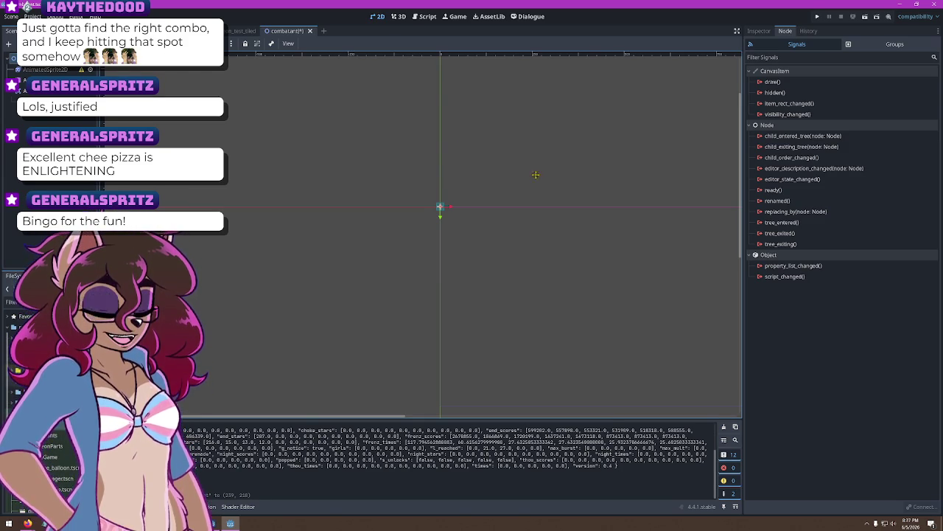
{"action": "mouse_move", "coordinate": [437, 213]}
{"action": "left_mouse_down"}
{"action": "mouse_move", "coordinate": [499, 253]}
{"action": "mouse_move", "coordinate": [502, 285]}
{"action": "mouse_move", "coordinate": [518, 273]}
{"action": "left_mouse_up"}
{"action": "key", "text": "ctrl+s"}
Run the combatant scene to see the monster, close it, undo the move, and open combatant.gd
{"action": "left_click", "coordinate": [865, 17]}
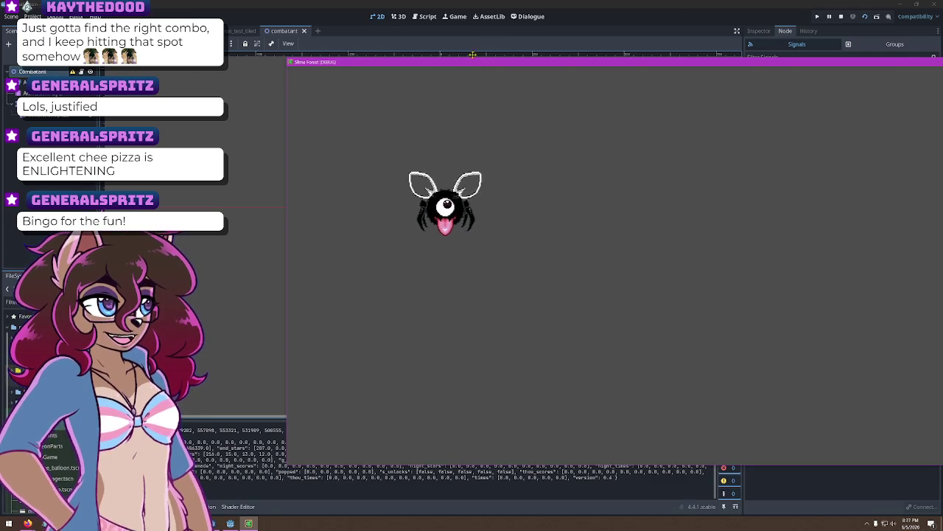
{"action": "mouse_move", "coordinate": [471, 62]}
{"action": "left_mouse_down"}
{"action": "mouse_move", "coordinate": [632, 22]}
{"action": "mouse_move", "coordinate": [614, 21]}
{"action": "left_mouse_up"}
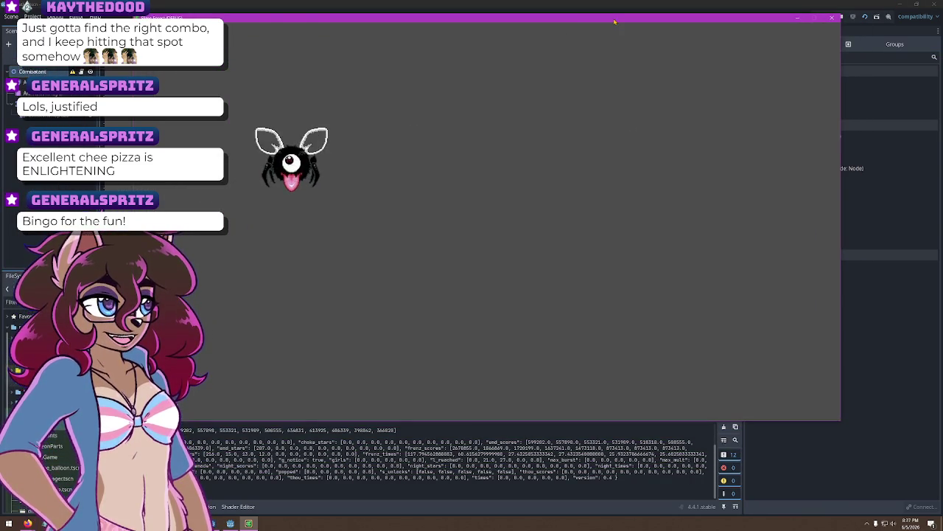
{"action": "left_click", "coordinate": [832, 17]}
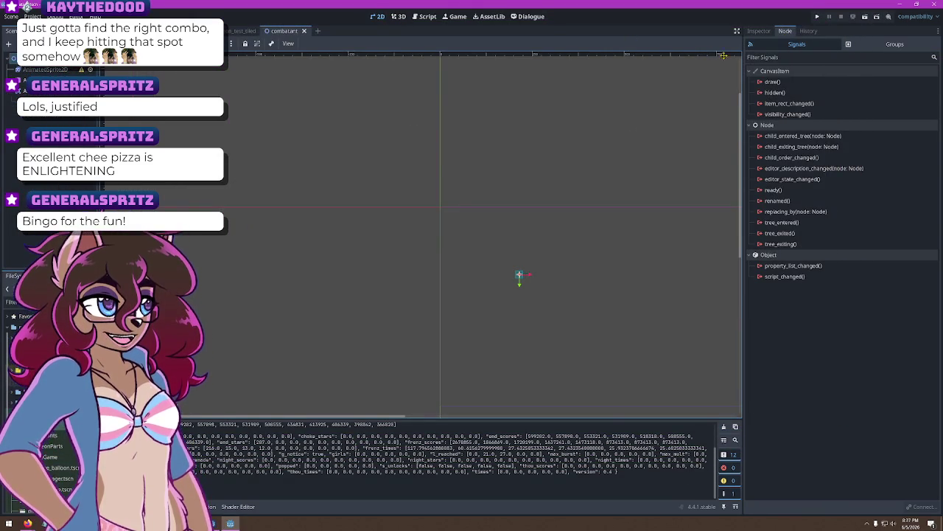
{"action": "key", "text": "ctrl+z"}
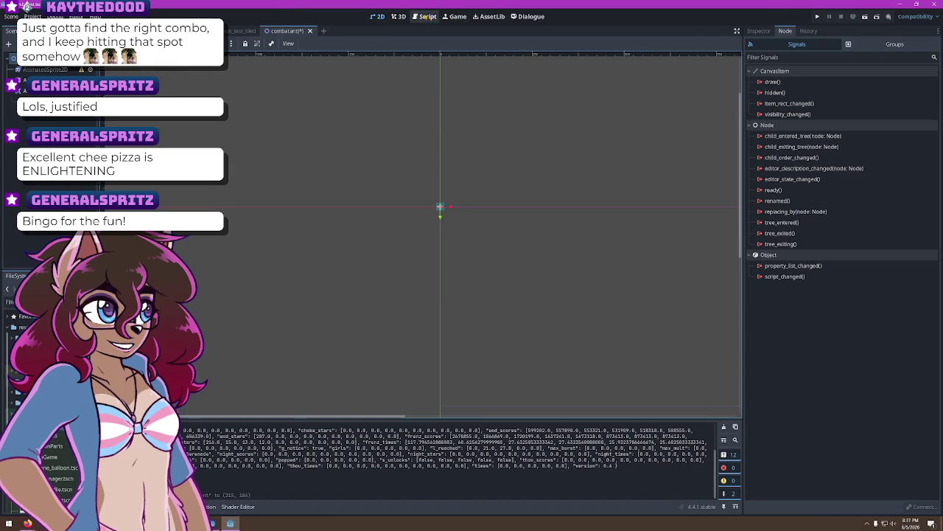
{"action": "left_click", "coordinate": [428, 16]}
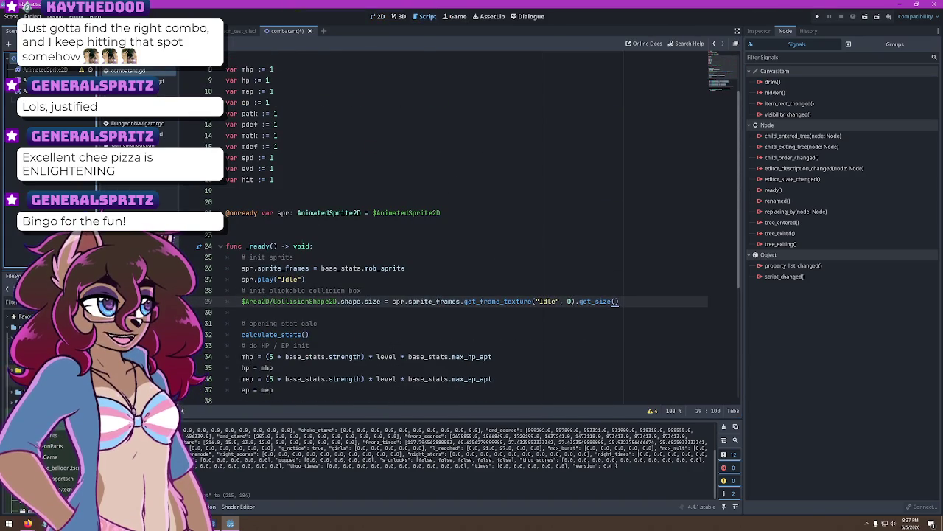
Change the combatant's Unit Name from Monster to Jelly Fly in the Inspector
{"action": "left_click", "coordinate": [760, 30]}
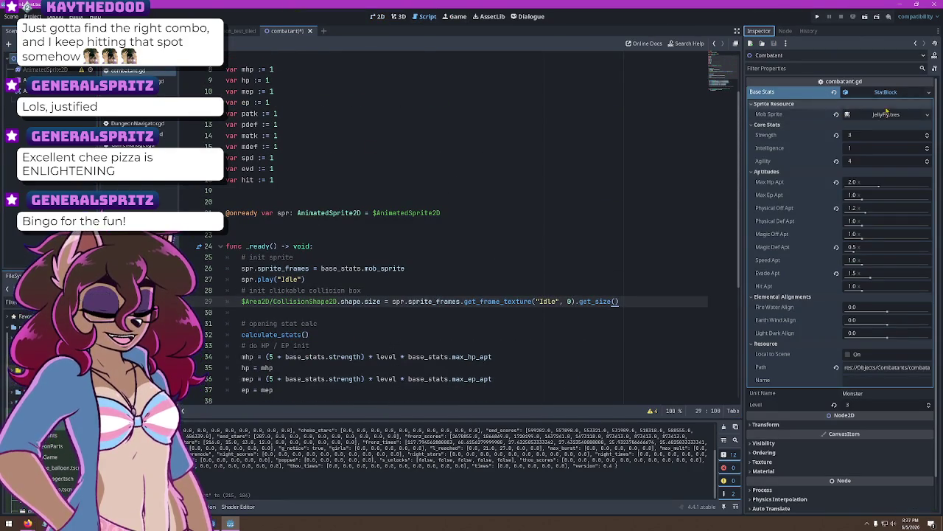
{"action": "scroll", "coordinate": [368, 221], "scroll_direction": "down", "scroll_amount": 2}
{"action": "left_click", "coordinate": [370, 212]}
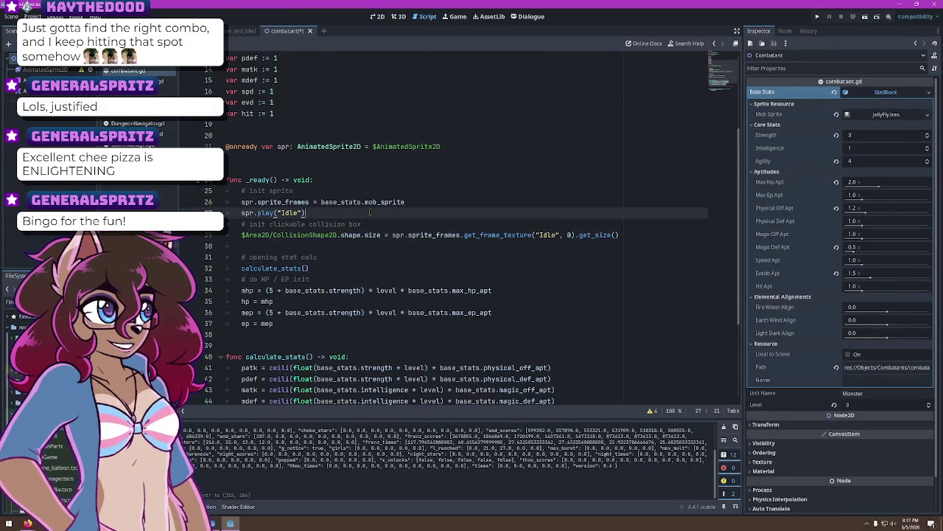
{"action": "left_click", "coordinate": [866, 392]}
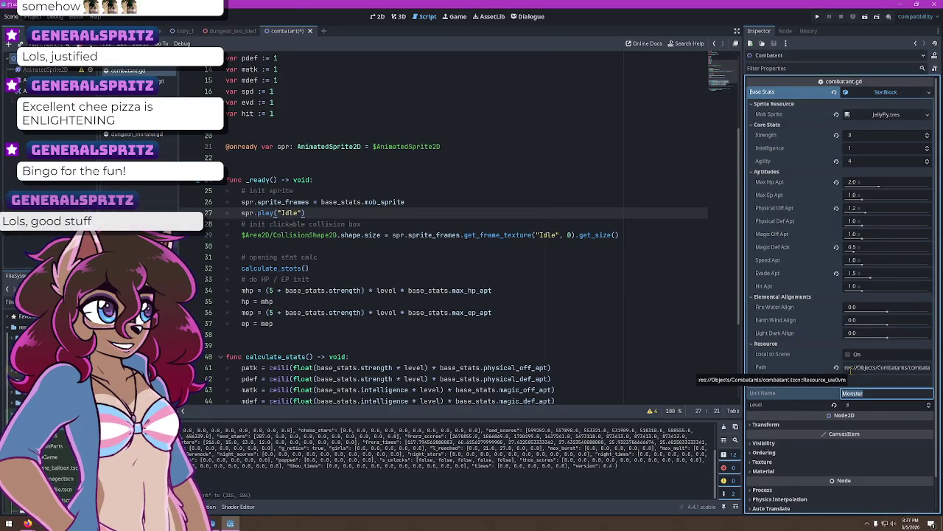
{"action": "type", "text": "Jelly Fly"}
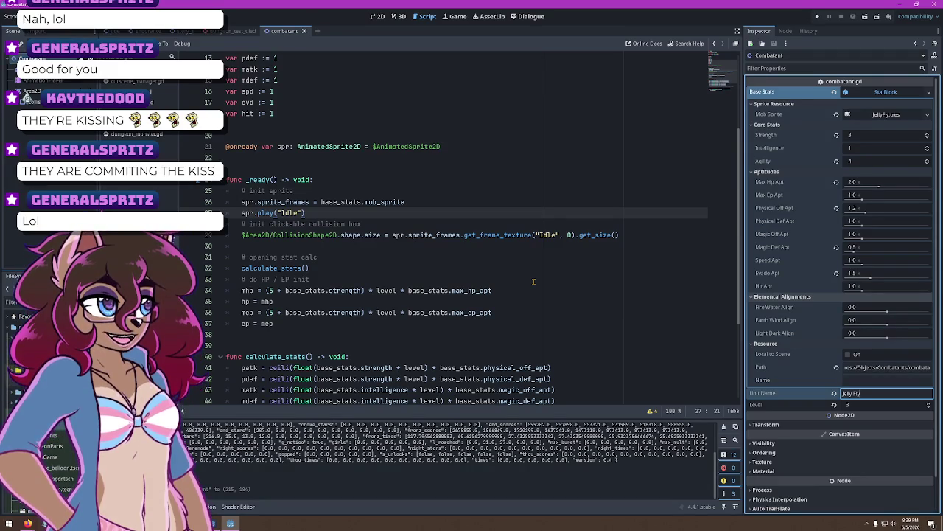
{"action": "type", "text": "y"}
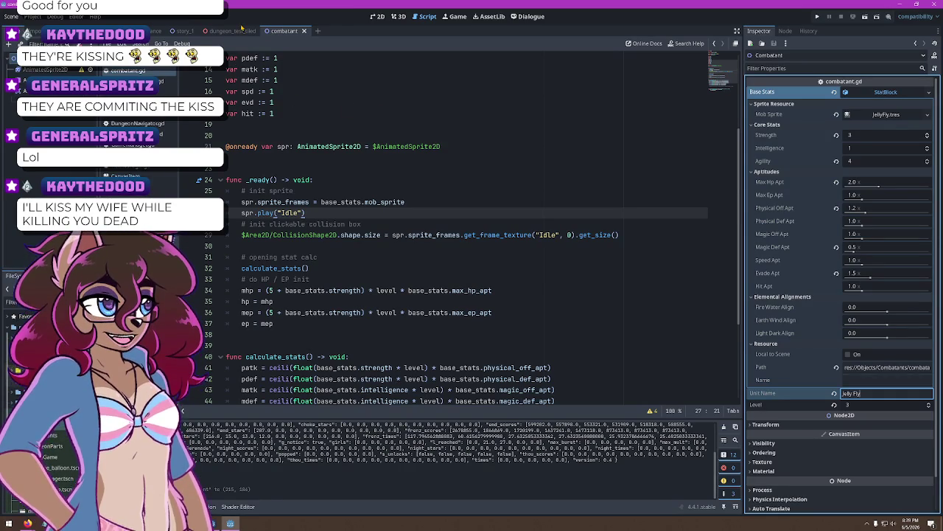
{"action": "left_click", "coordinate": [232, 31]}
{"action": "left_click", "coordinate": [284, 31]}
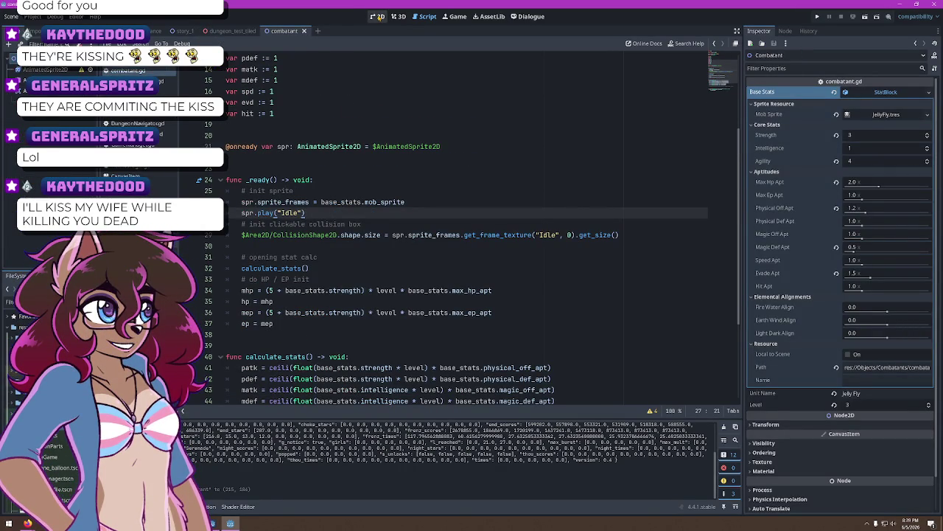
Create a new scene in the 2D workspace with a Node2D root
{"action": "left_click", "coordinate": [318, 31]}
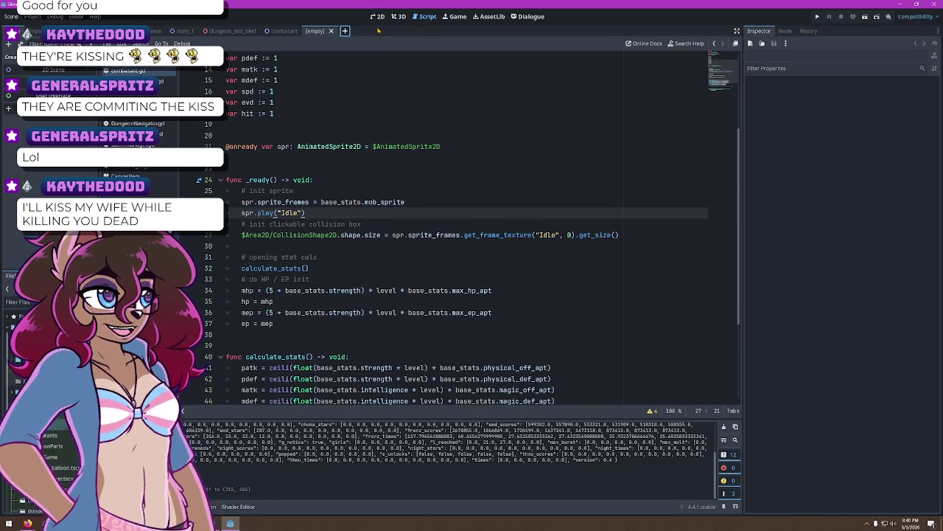
{"action": "left_click", "coordinate": [378, 17]}
{"action": "scroll", "coordinate": [408, 242], "scroll_direction": "down", "scroll_amount": 4}
{"action": "left_click_drag", "start_coordinate": [401, 249], "coordinate": [396, 245]}
{"action": "scroll", "coordinate": [344, 198], "scroll_direction": "up", "scroll_amount": 1}
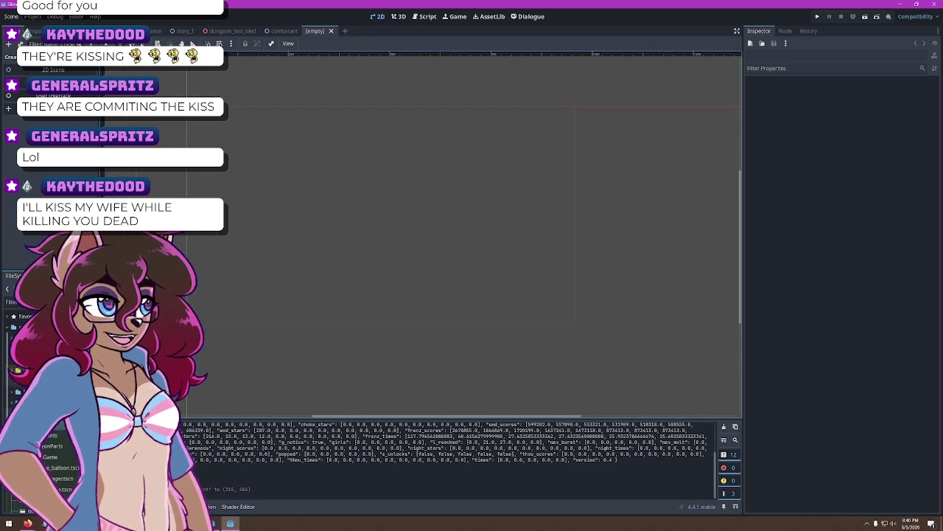
{"action": "left_click", "coordinate": [50, 70]}
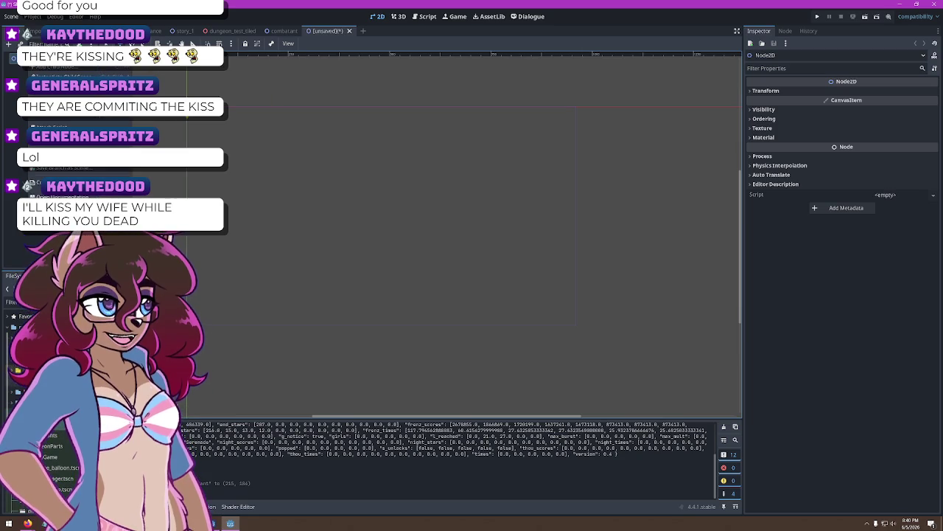
Add a Sprite2D child node by searching 'sprit' in Create New Node
{"action": "key", "text": "ctrl+a"}
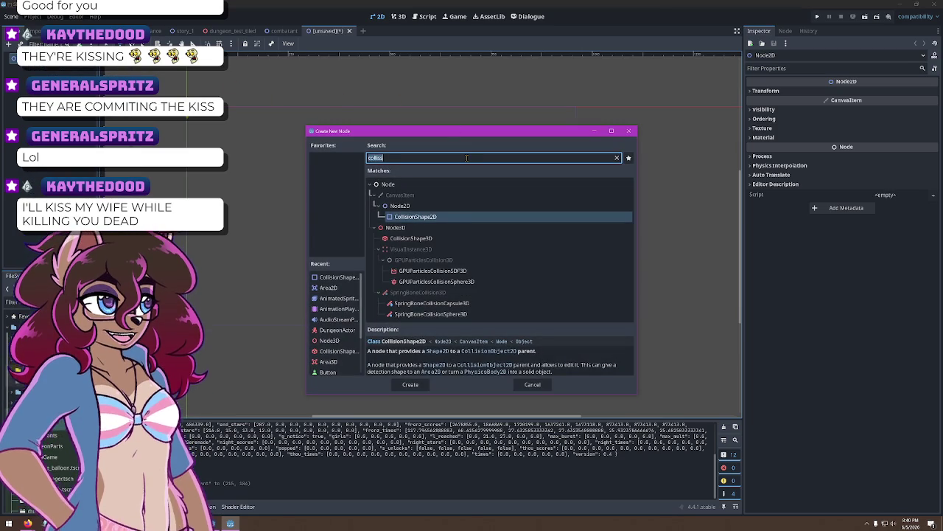
{"action": "type", "text": "sprit"}
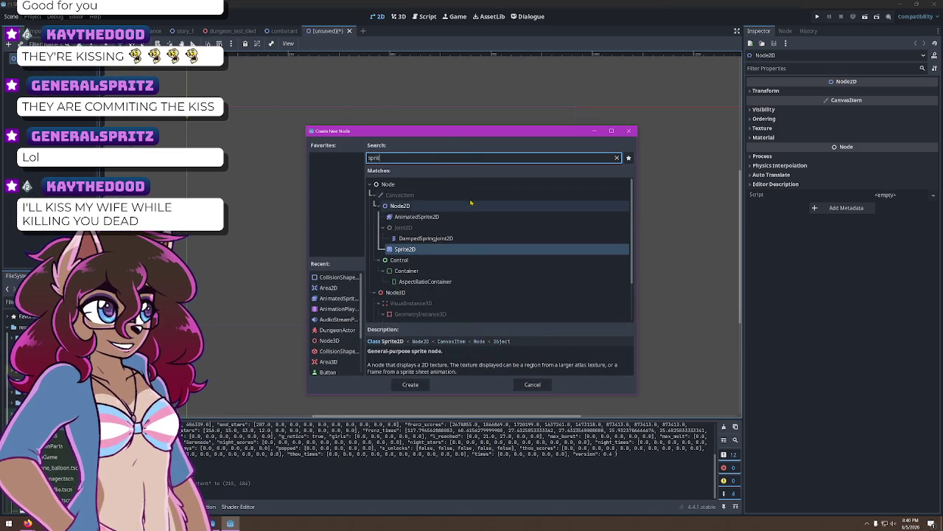
{"action": "left_click", "coordinate": [423, 252]}
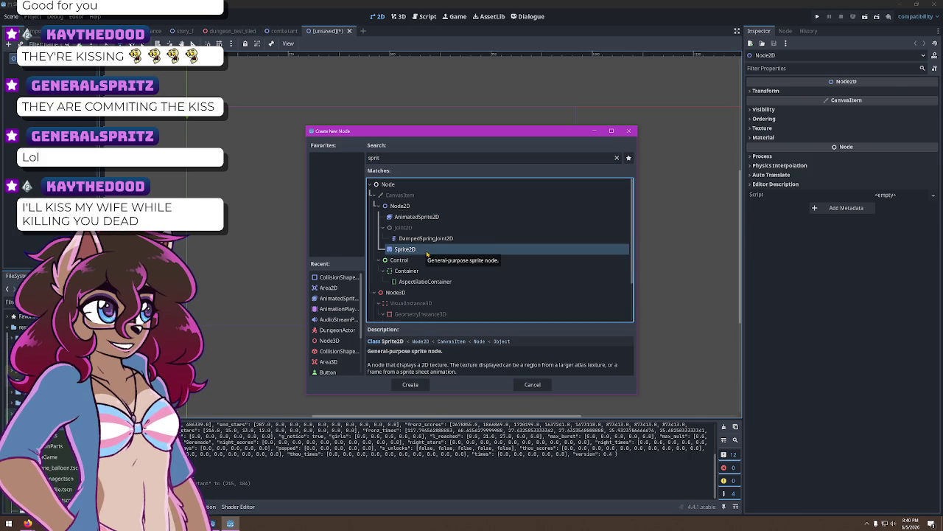
{"action": "double_click", "coordinate": [424, 252]}
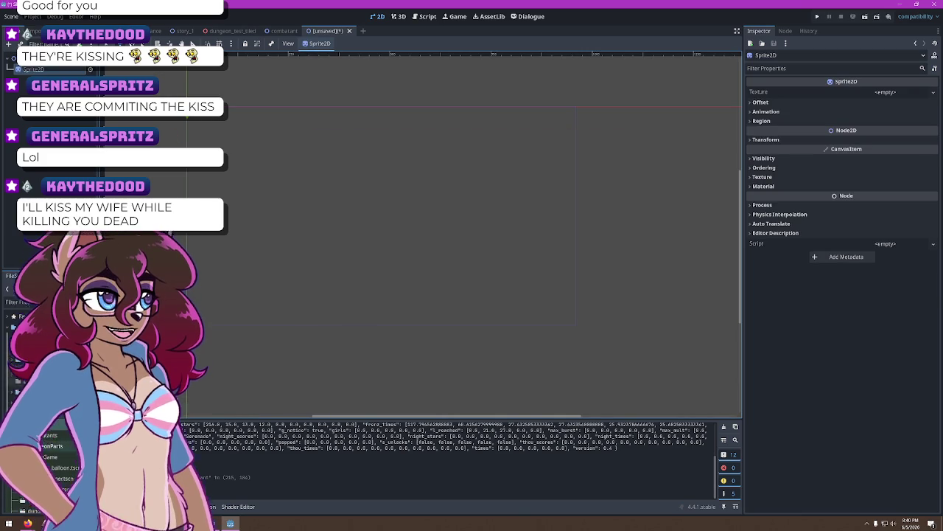
Quick Load BG_Forest1.png as the Sprite2D texture, searching 'fores'
{"action": "left_click", "coordinate": [890, 91]}
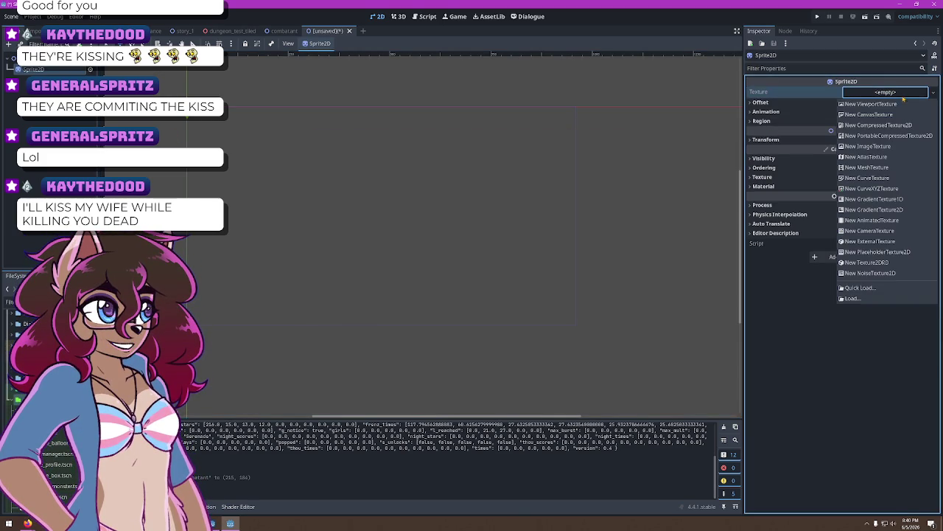
{"action": "left_click", "coordinate": [861, 289]}
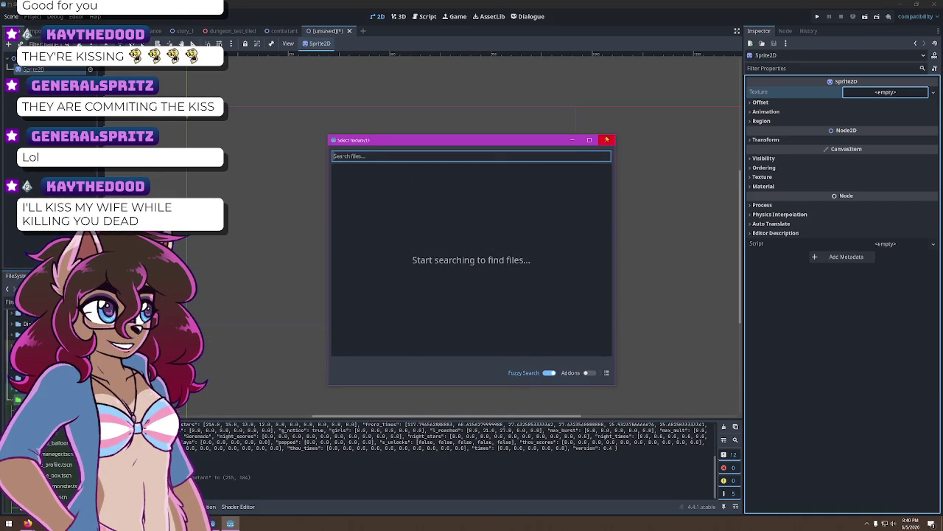
{"action": "type", "text": "fly"}
{"action": "key", "text": "BackSpace"}
{"action": "key", "text": "BackSpace"}
{"action": "key", "text": "BackSpace"}
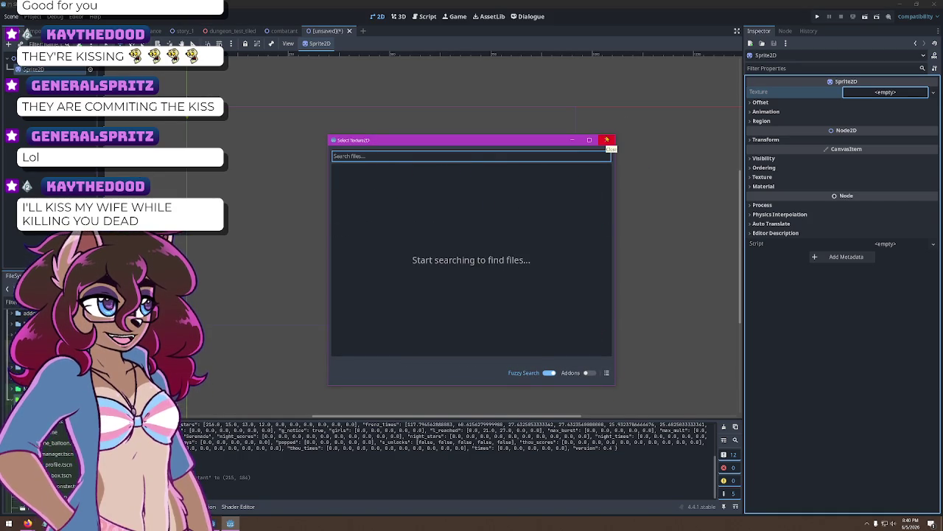
{"action": "type", "text": "fores"}
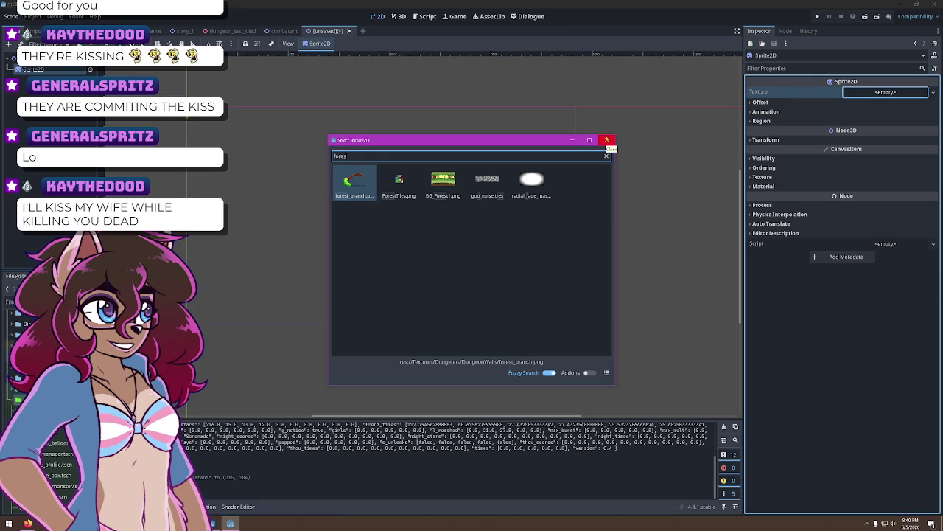
{"action": "double_click", "coordinate": [443, 183]}
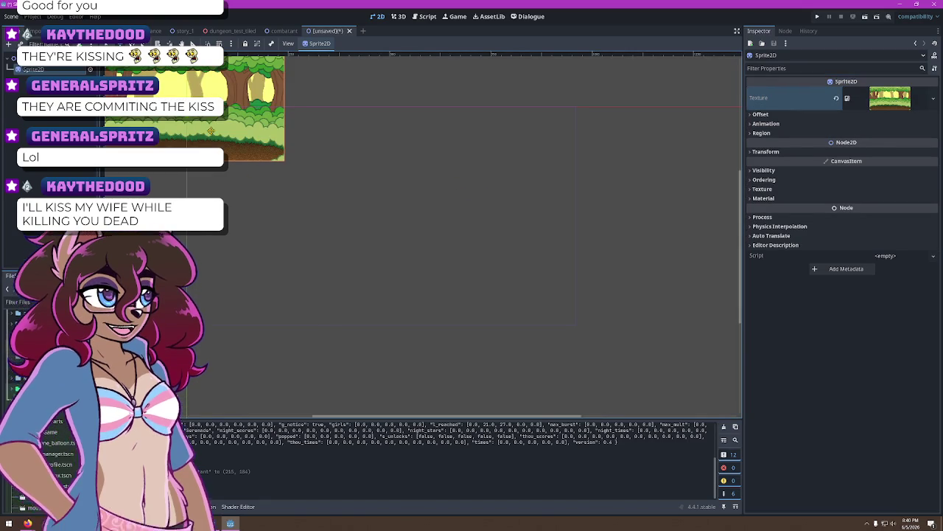
Move the forest sprite toward the canvas centre and frame it in the view
{"action": "mouse_move", "coordinate": [224, 135]}
{"action": "left_mouse_down"}
{"action": "mouse_move", "coordinate": [398, 206]}
{"action": "mouse_move", "coordinate": [308, 185]}
{"action": "left_mouse_up"}
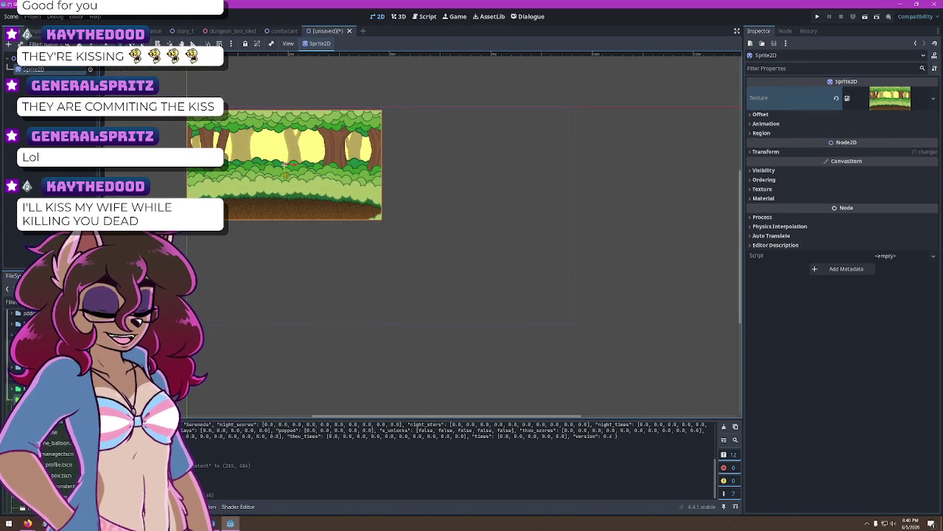
{"action": "scroll", "coordinate": [236, 158], "scroll_direction": "up", "scroll_amount": 2}
{"action": "mouse_move", "coordinate": [236, 158]}
{"action": "left_mouse_down"}
{"action": "mouse_move", "coordinate": [286, 154]}
{"action": "mouse_move", "coordinate": [317, 193]}
{"action": "mouse_move", "coordinate": [391, 221]}
{"action": "mouse_move", "coordinate": [402, 223]}
{"action": "mouse_move", "coordinate": [428, 192]}
{"action": "mouse_move", "coordinate": [422, 196]}
{"action": "left_mouse_up"}
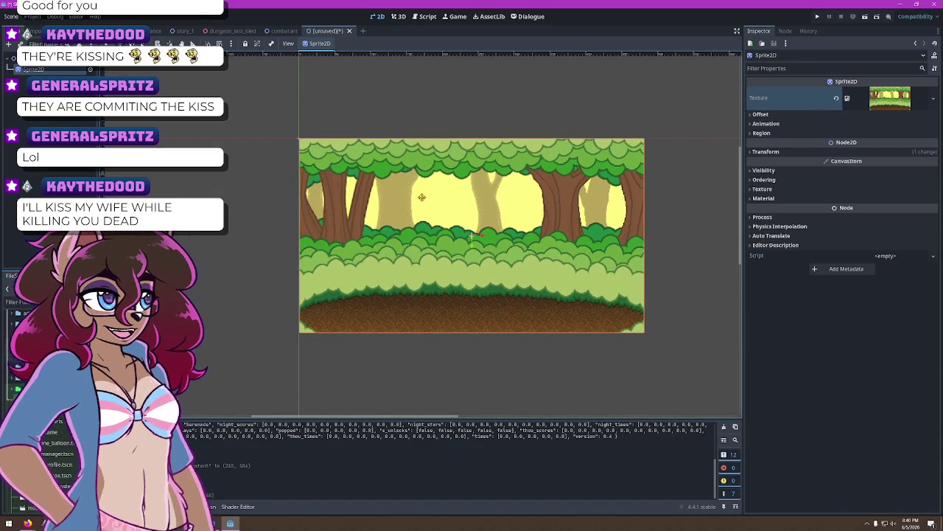
{"action": "scroll", "coordinate": [302, 109], "scroll_direction": "up", "scroll_amount": 6}
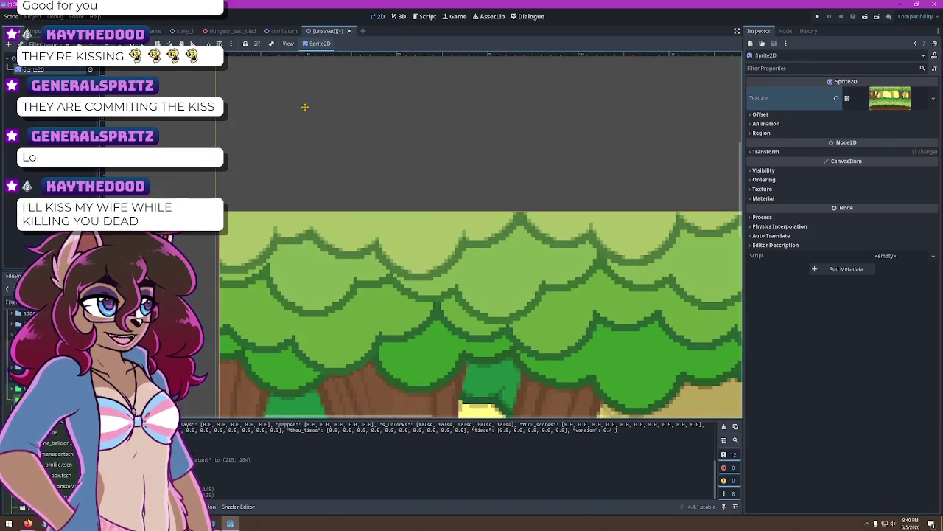
{"action": "scroll", "coordinate": [304, 107], "scroll_direction": "down", "scroll_amount": 6}
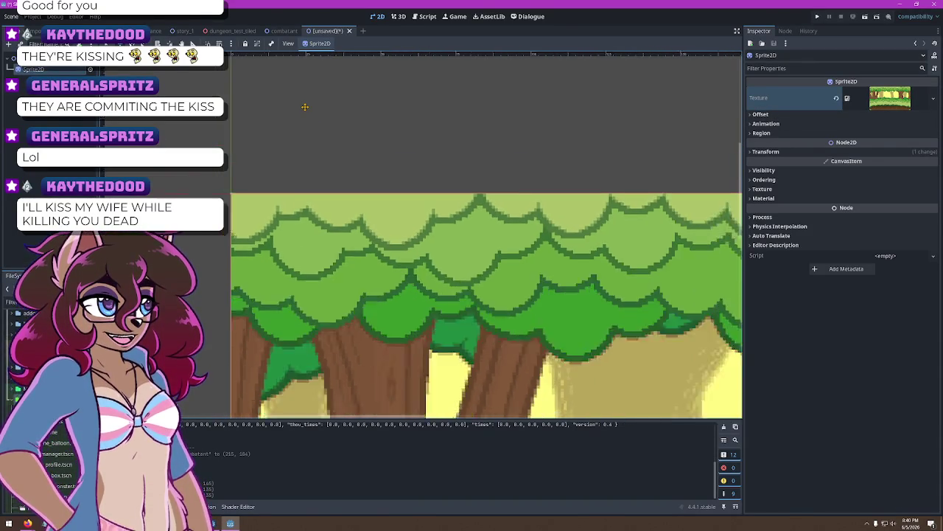
{"action": "mouse_move", "coordinate": [459, 224]}
{"action": "left_mouse_down"}
{"action": "mouse_move", "coordinate": [449, 231]}
{"action": "mouse_move", "coordinate": [263, 147]}
{"action": "mouse_move", "coordinate": [550, 151]}
{"action": "mouse_move", "coordinate": [477, 256]}
{"action": "mouse_move", "coordinate": [490, 264]}
{"action": "left_mouse_up"}
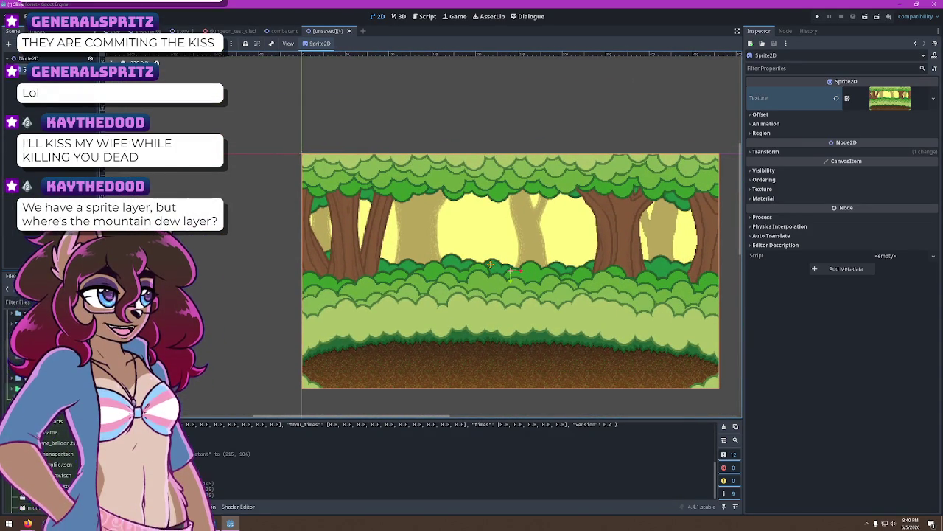
{"action": "mouse_move", "coordinate": [542, 293]}
{"action": "left_mouse_down"}
{"action": "mouse_move", "coordinate": [512, 290]}
{"action": "mouse_move", "coordinate": [539, 281]}
{"action": "mouse_move", "coordinate": [528, 293]}
{"action": "left_mouse_up"}
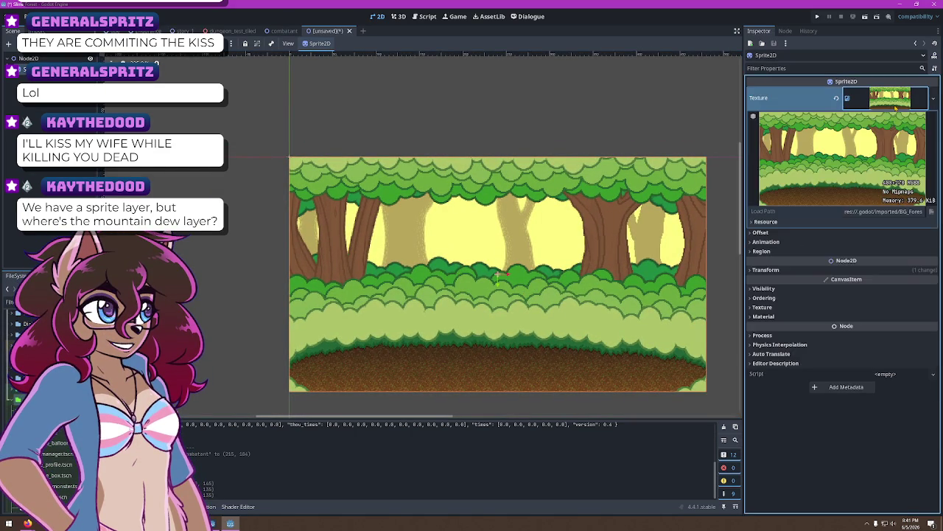
{"action": "left_click", "coordinate": [749, 133]}
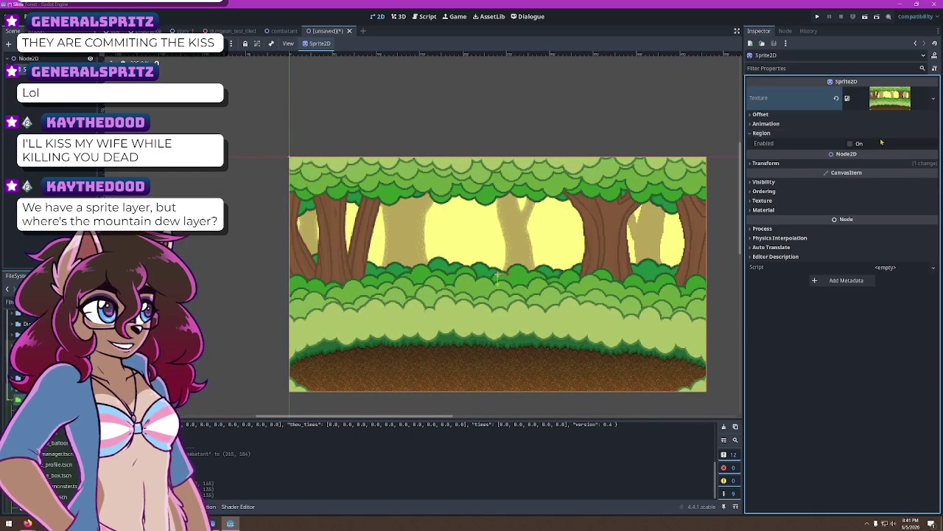
Enable region cropping on the forest sprite and set the region width to 720
{"action": "left_click", "coordinate": [851, 143]}
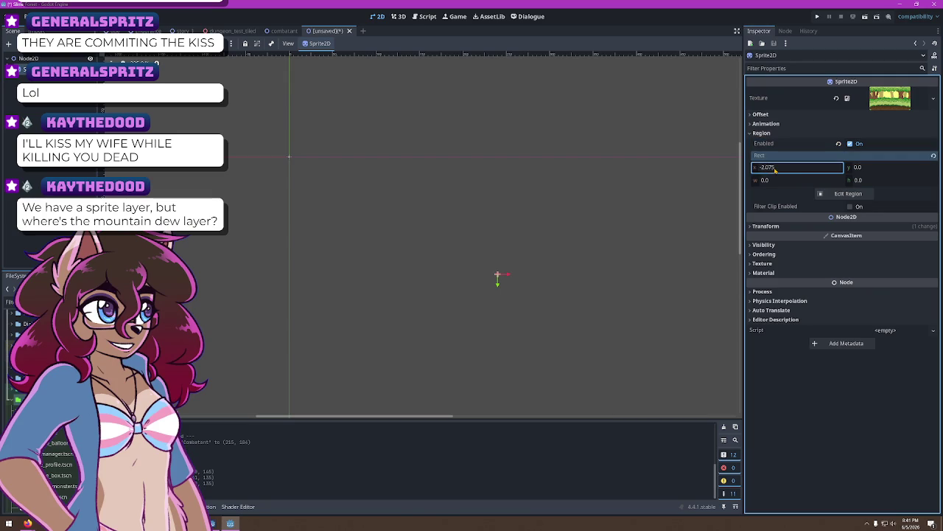
{"action": "left_click", "coordinate": [775, 168]}
{"action": "left_click", "coordinate": [796, 180]}
{"action": "type", "text": "1920"}
{"action": "key", "text": "Return"}
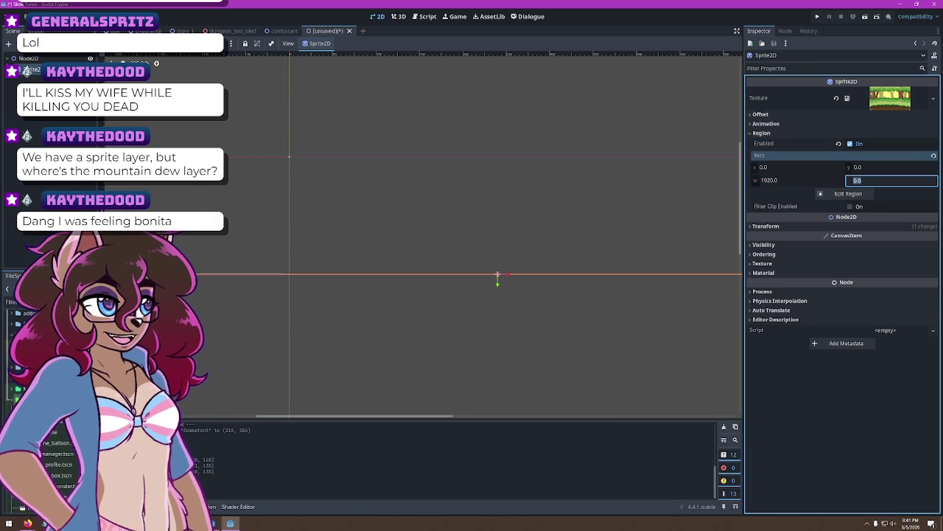
{"action": "type", "text": "720"}
{"action": "key", "text": "Tab"}
{"action": "key", "text": "shift+Tab"}
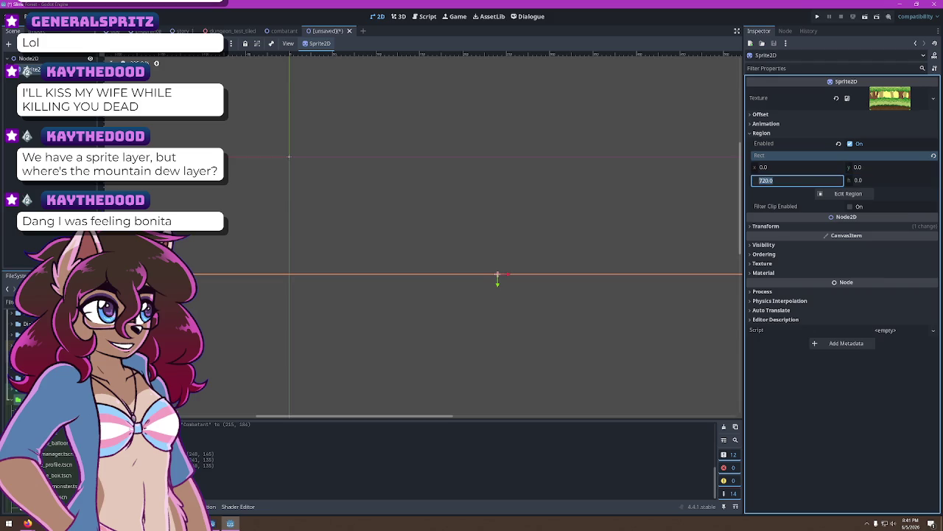
{"action": "key", "text": "Tab"}
{"action": "key", "text": "Tab"}
{"action": "key", "text": "shift+Tab"}
{"action": "key", "text": "shift+Tab"}
{"action": "key", "text": "Tab"}
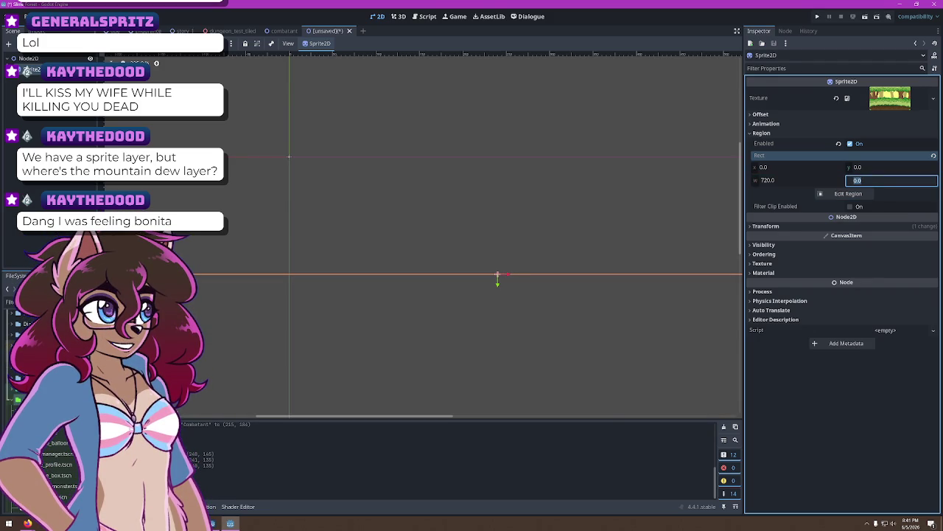
{"action": "type", "text": "500"}
{"action": "key", "text": "shift+Tab"}
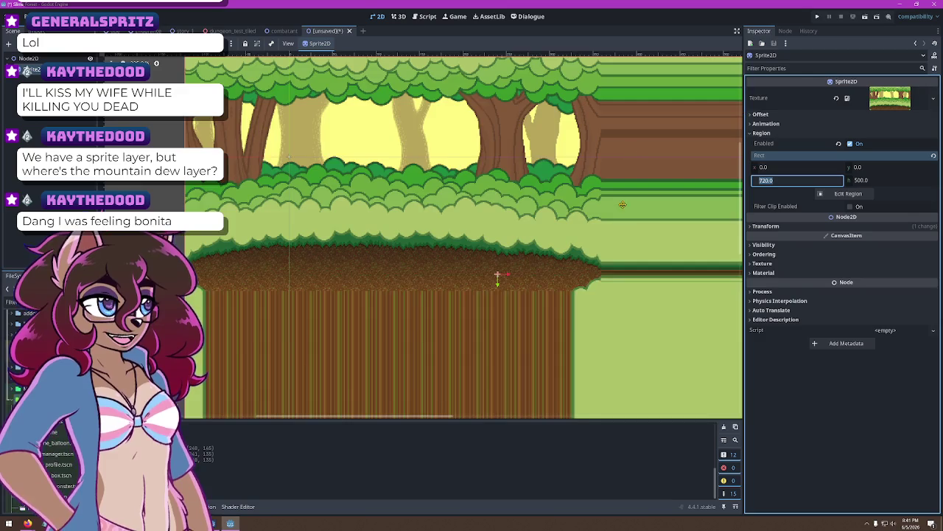
Set the region height to 250 and the region y offset to 20
{"action": "scroll", "coordinate": [509, 180], "scroll_direction": "down", "scroll_amount": 2}
{"action": "scroll", "coordinate": [509, 180], "scroll_direction": "up", "scroll_amount": 1}
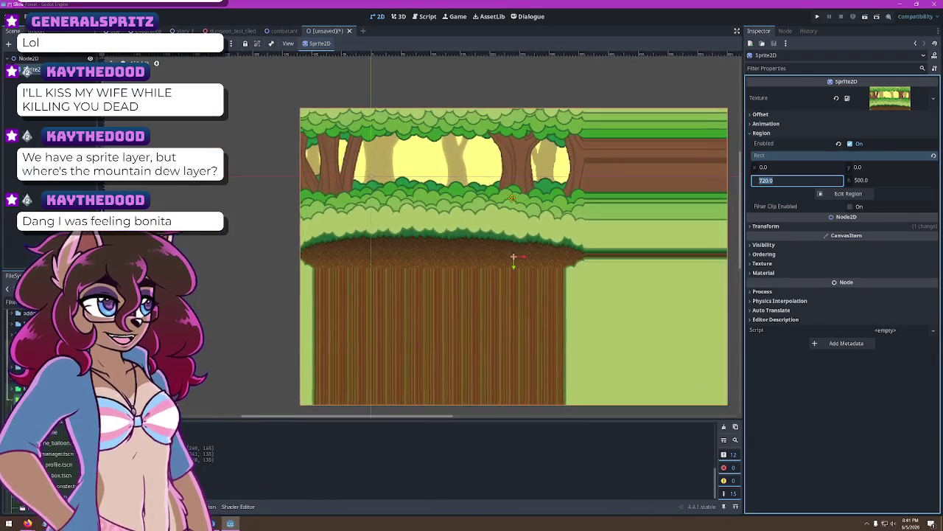
{"action": "left_click", "coordinate": [885, 184]}
{"action": "type", "text": "250"}
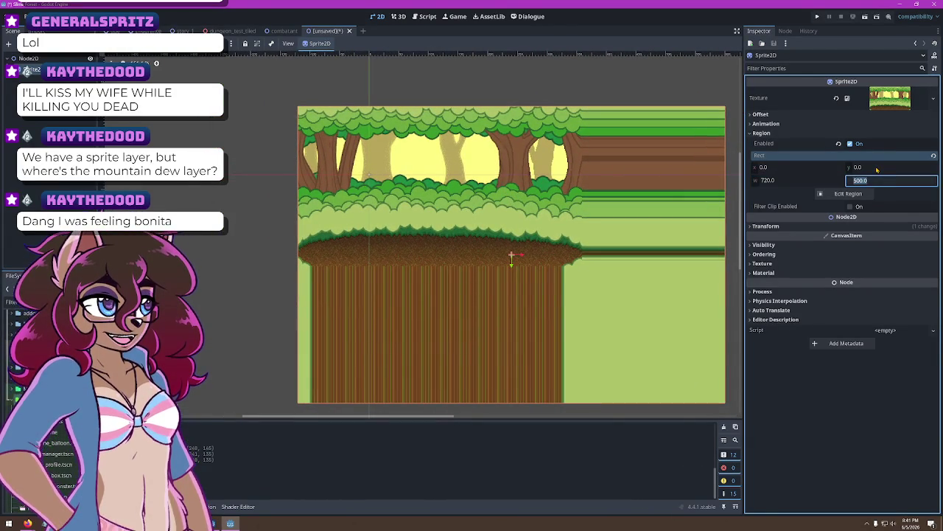
{"action": "key", "text": "Return"}
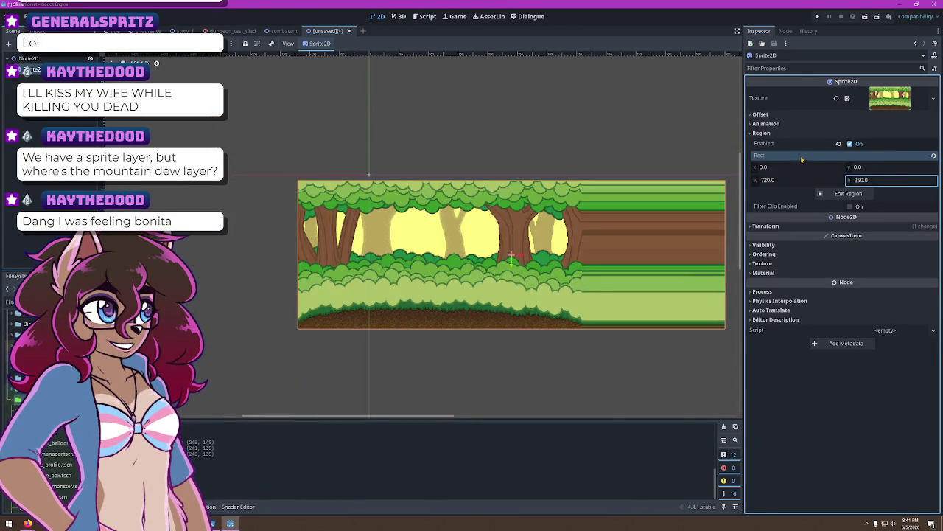
{"action": "left_click", "coordinate": [876, 169]}
{"action": "key", "text": "BackSpace"}
{"action": "type", "text": "20"}
{"action": "key", "text": "Return"}
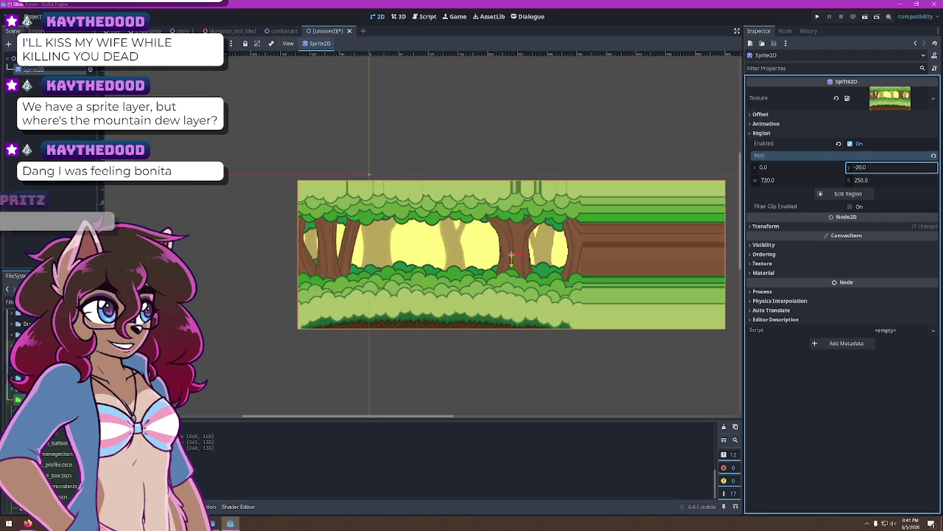
{"action": "type", "text": "20"}
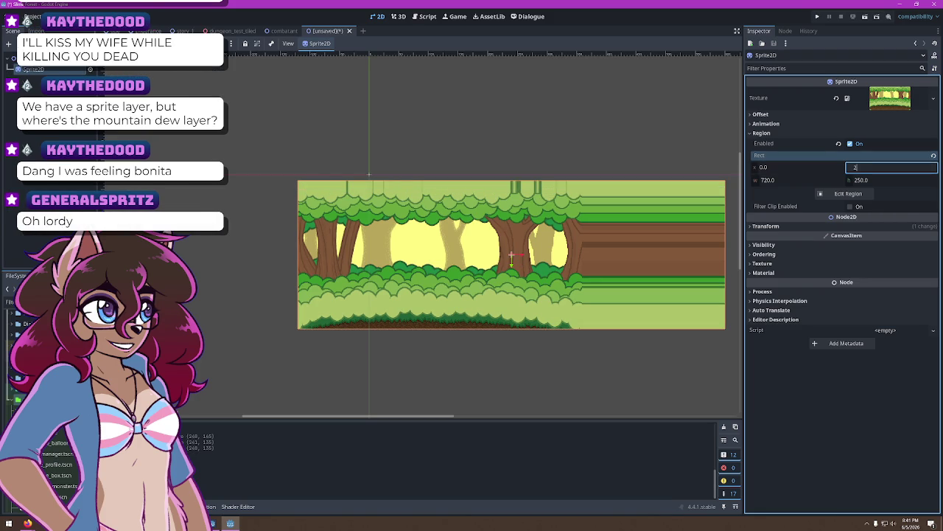
{"action": "key", "text": "Return"}
{"action": "scroll", "coordinate": [391, 275], "scroll_direction": "up", "scroll_amount": 6}
{"action": "scroll", "coordinate": [398, 252], "scroll_direction": "down", "scroll_amount": 5}
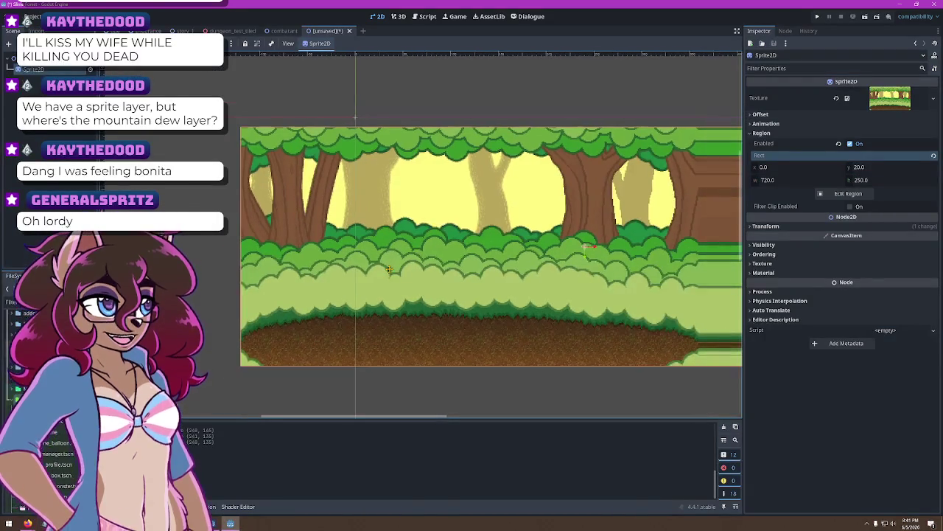
{"action": "scroll", "coordinate": [398, 251], "scroll_direction": "down", "scroll_amount": 1}
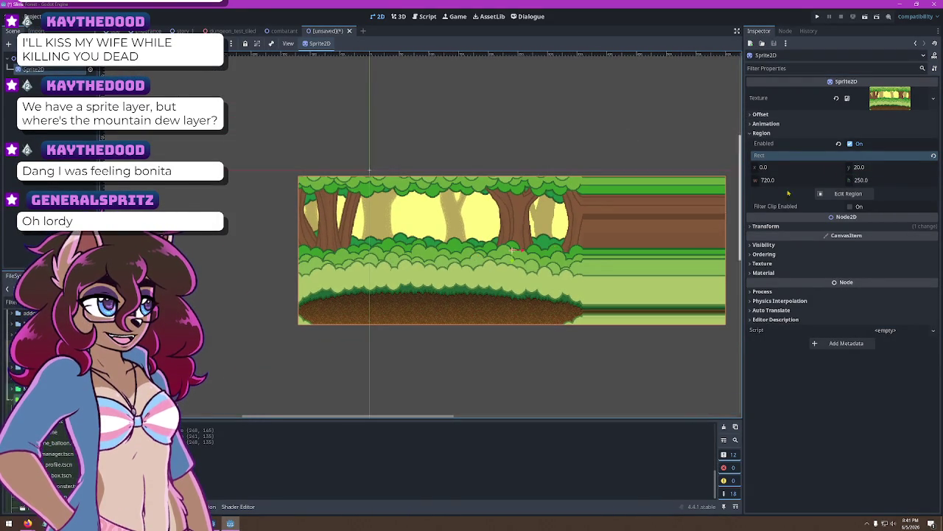
{"action": "left_click", "coordinate": [869, 167]}
Change the region y offset to 50, then settle on 40
{"action": "type", "text": "50"}
{"action": "key", "text": "Return"}
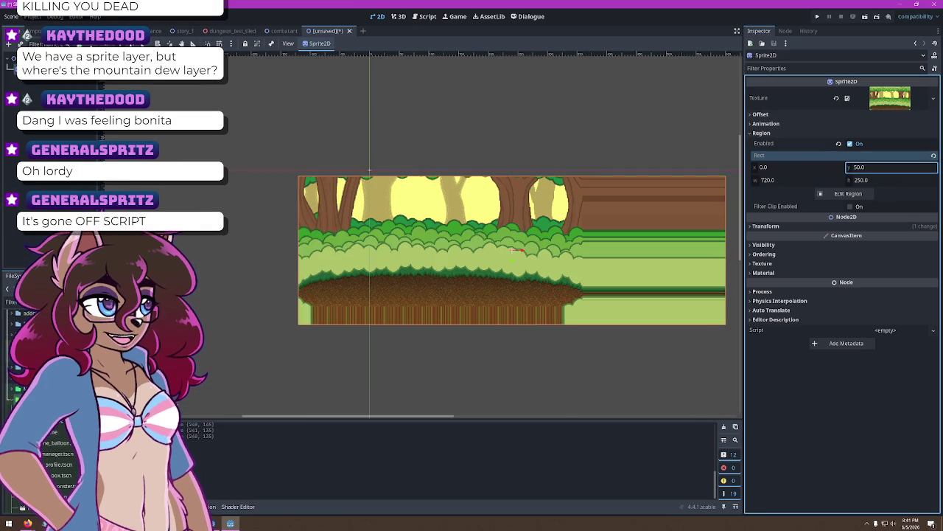
{"action": "left_click", "coordinate": [887, 180]}
{"action": "left_click", "coordinate": [877, 166]}
{"action": "type", "text": "40"}
{"action": "key", "text": "Return"}
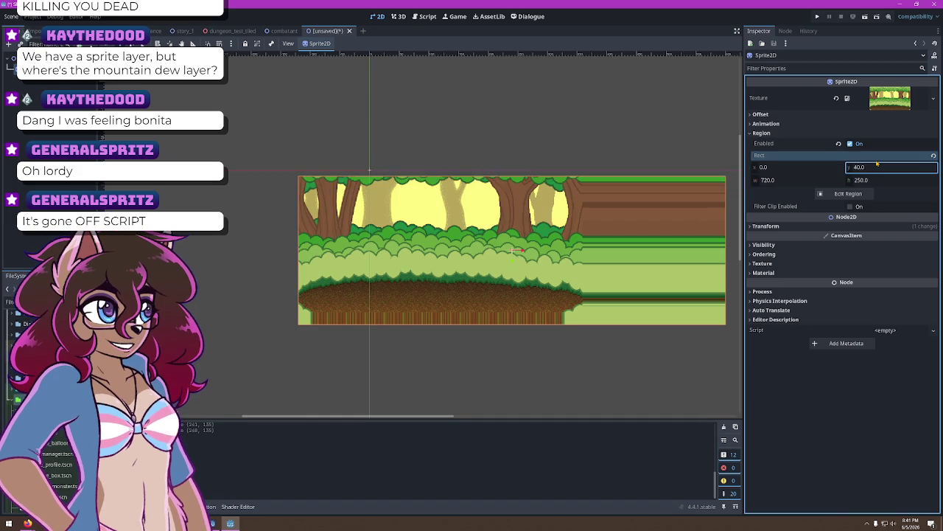
Shorten the region height to 220, trying 200 first
{"action": "left_click", "coordinate": [885, 179]}
{"action": "type", "text": "200"}
{"action": "key", "text": "Return"}
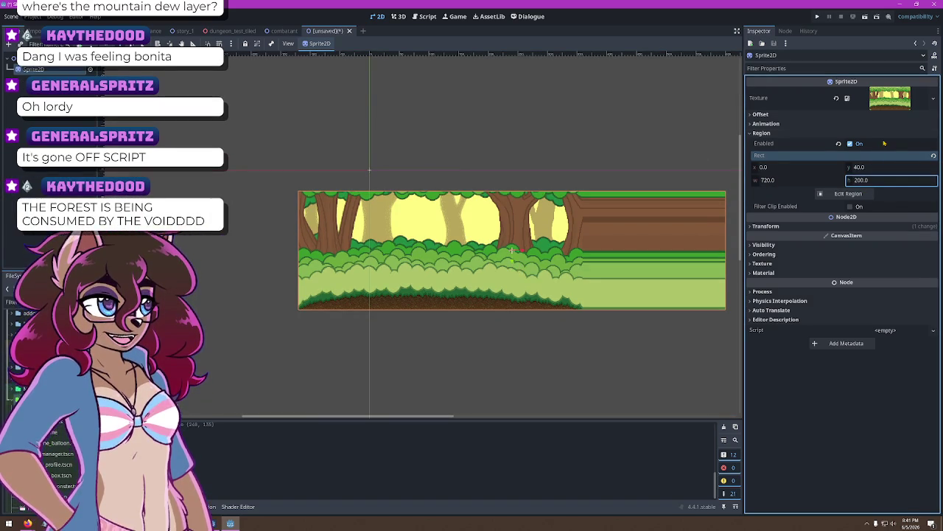
{"action": "left_click", "coordinate": [876, 180]}
{"action": "type", "text": "220"}
{"action": "key", "text": "Return"}
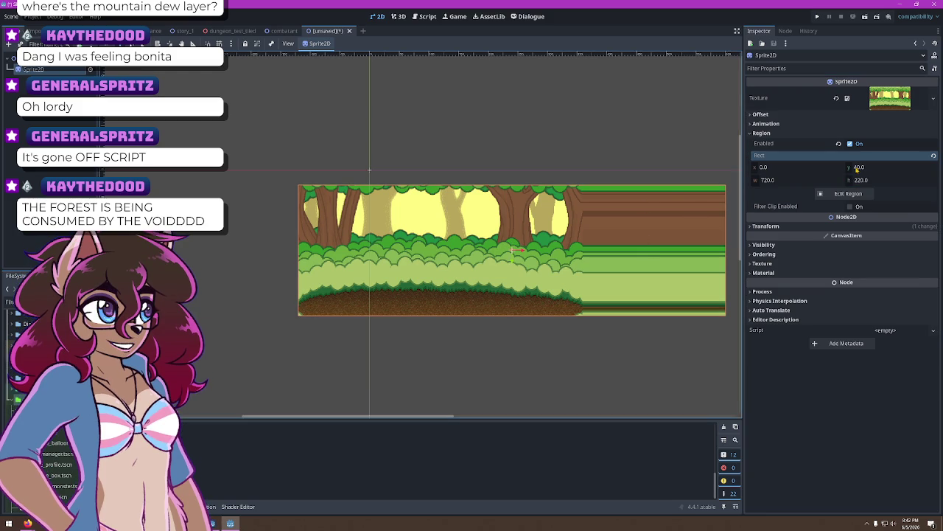
{"action": "left_click", "coordinate": [780, 177]}
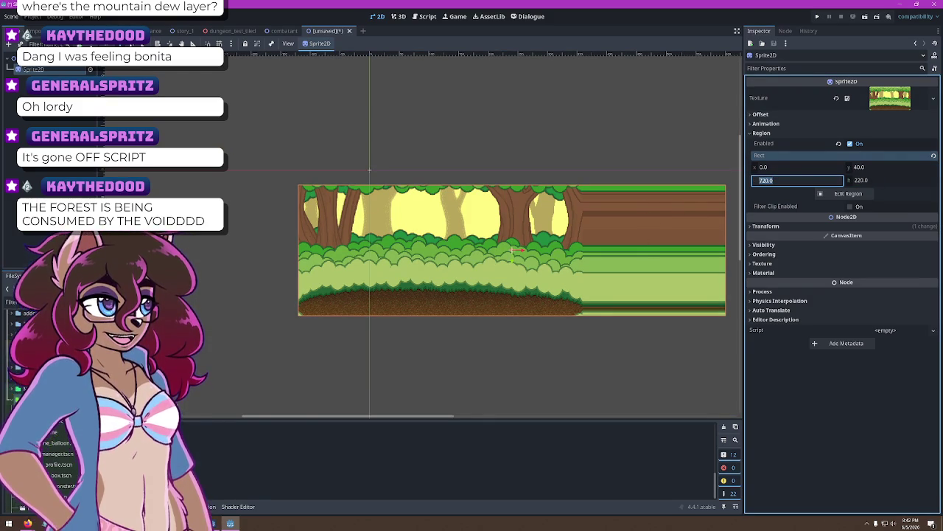
{"action": "left_click", "coordinate": [31, 16]}
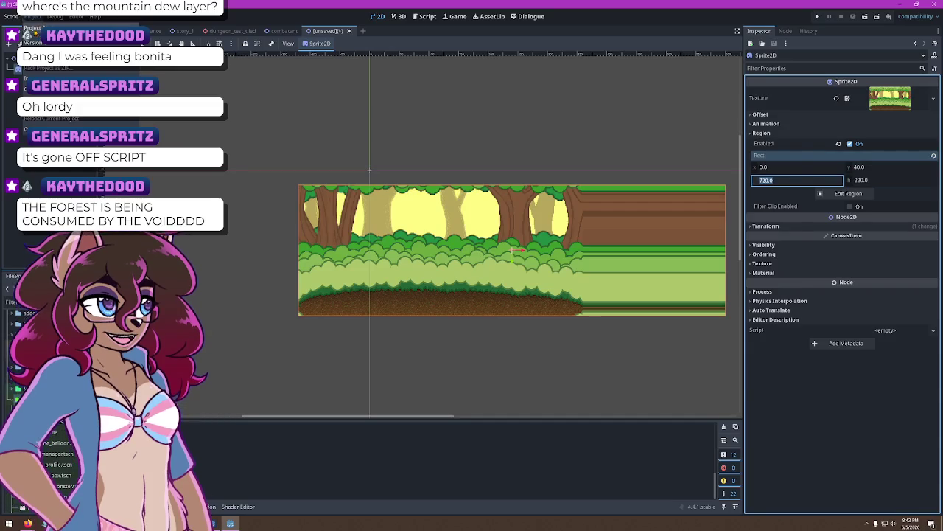
Check the 960 px viewport width in Project Settings and compute 960/2 in Calculator
{"action": "left_click", "coordinate": [67, 32]}
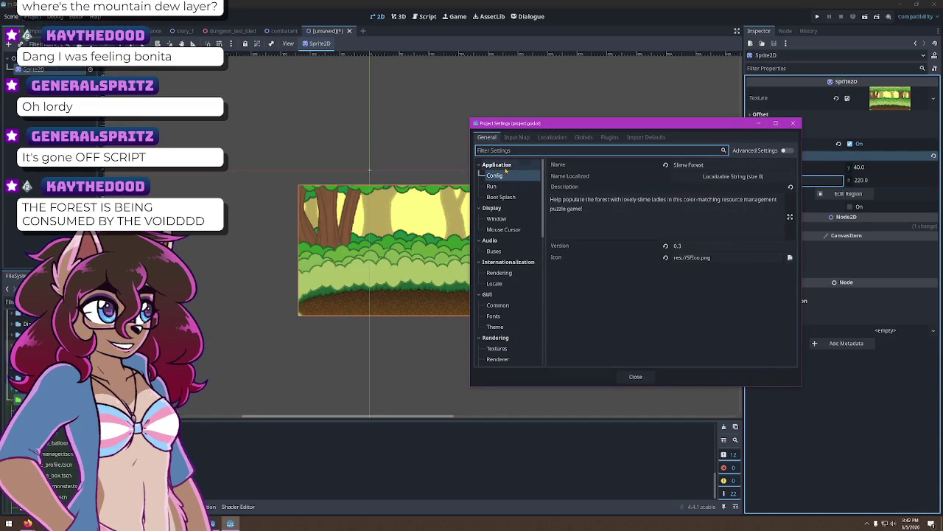
{"action": "left_click", "coordinate": [506, 219]}
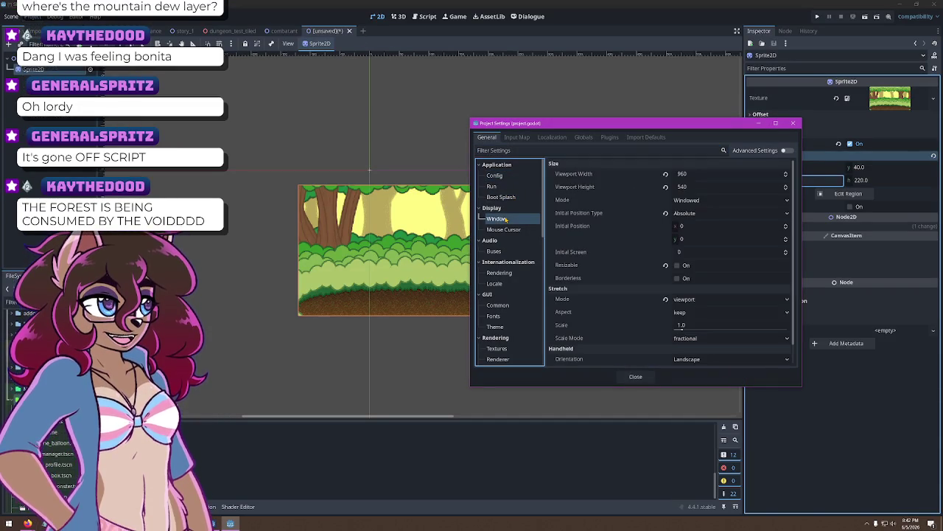
{"action": "left_click", "coordinate": [793, 122]}
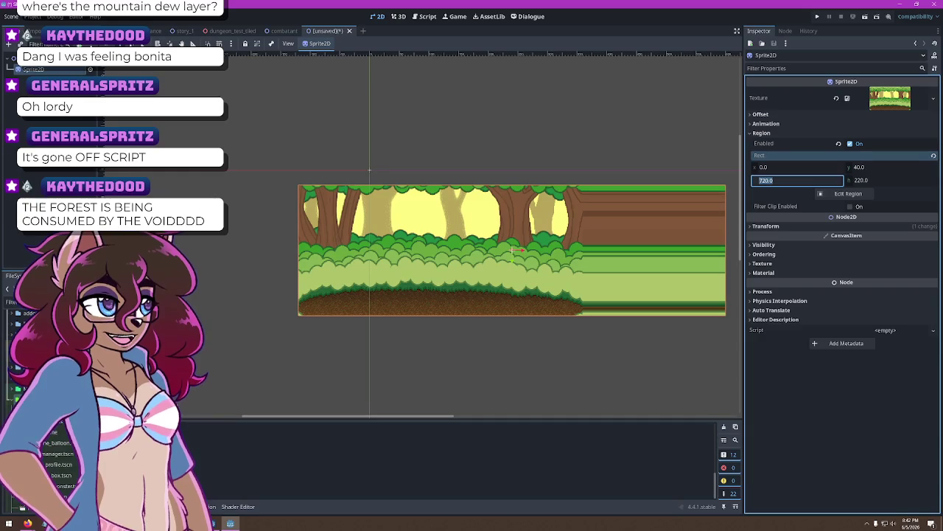
{"action": "key", "text": "XF86Calculator"}
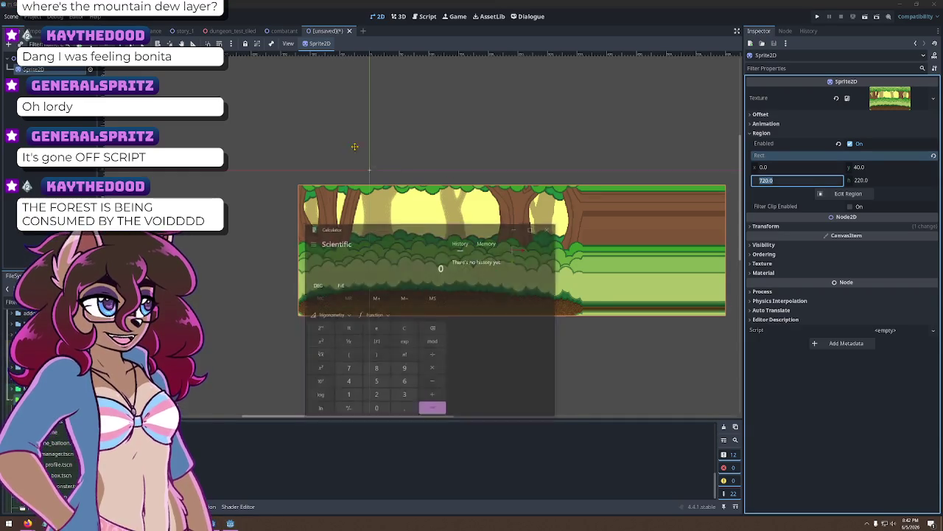
{"action": "type", "text": "960/2"}
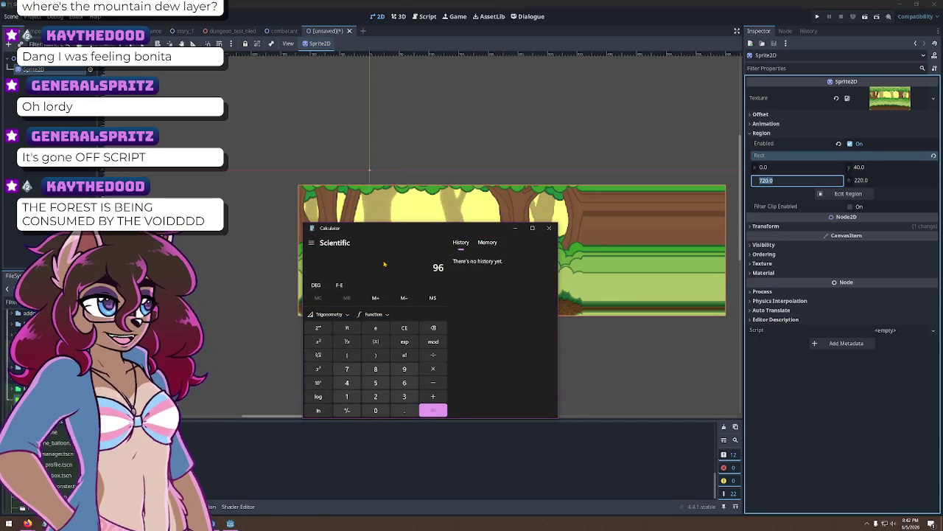
{"action": "key", "text": "Return"}
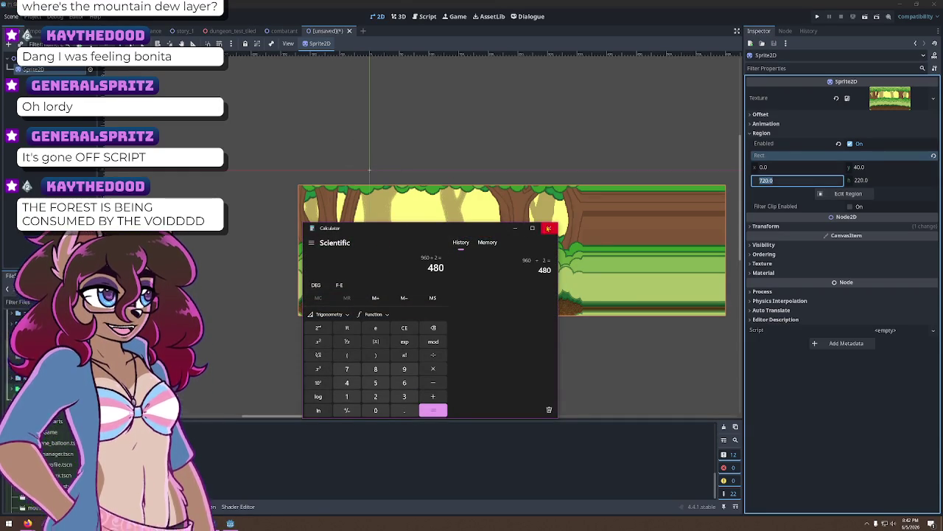
{"action": "left_click", "coordinate": [548, 227]}
Set the region width to 480 and nudge the forest sprite slightly upward
{"action": "type", "text": "480"}
{"action": "key", "text": "Return"}
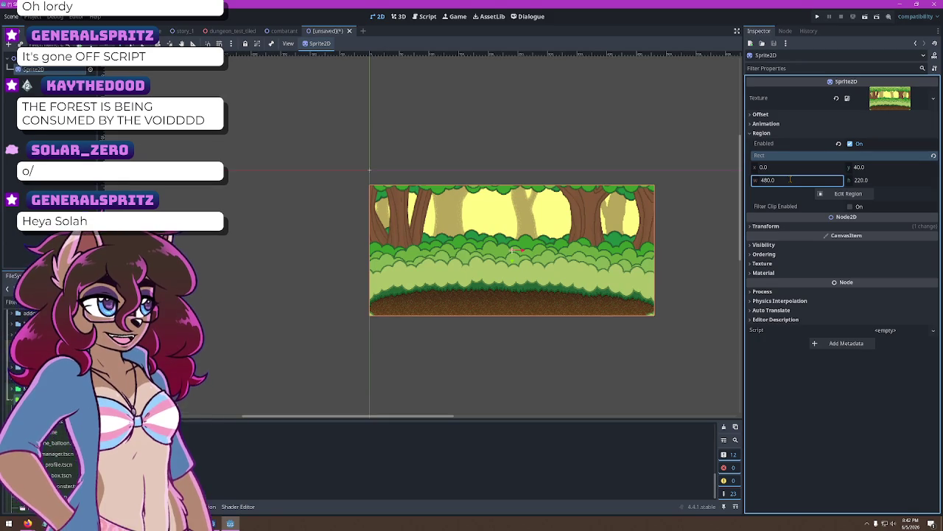
{"action": "key", "text": "Return"}
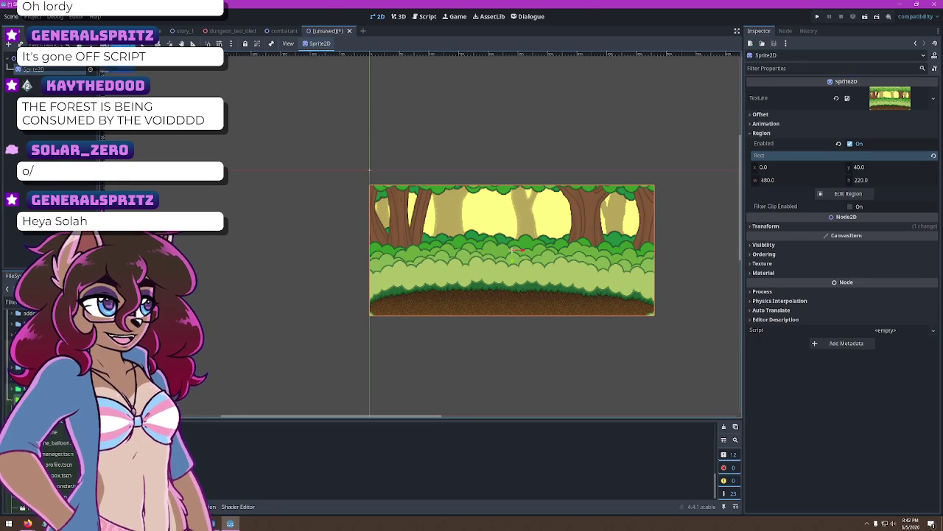
{"action": "left_click_drag", "start_coordinate": [518, 254], "coordinate": [519, 239]}
{"action": "scroll", "coordinate": [519, 238], "scroll_direction": "up", "scroll_amount": 6}
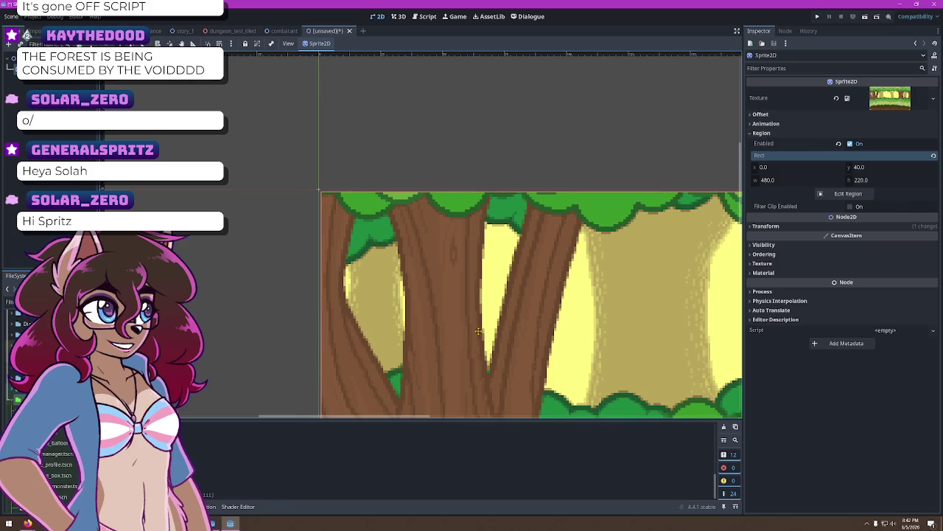
{"action": "scroll", "coordinate": [477, 332], "scroll_direction": "up", "scroll_amount": 1}
{"action": "scroll", "coordinate": [455, 209], "scroll_direction": "down", "scroll_amount": 5}
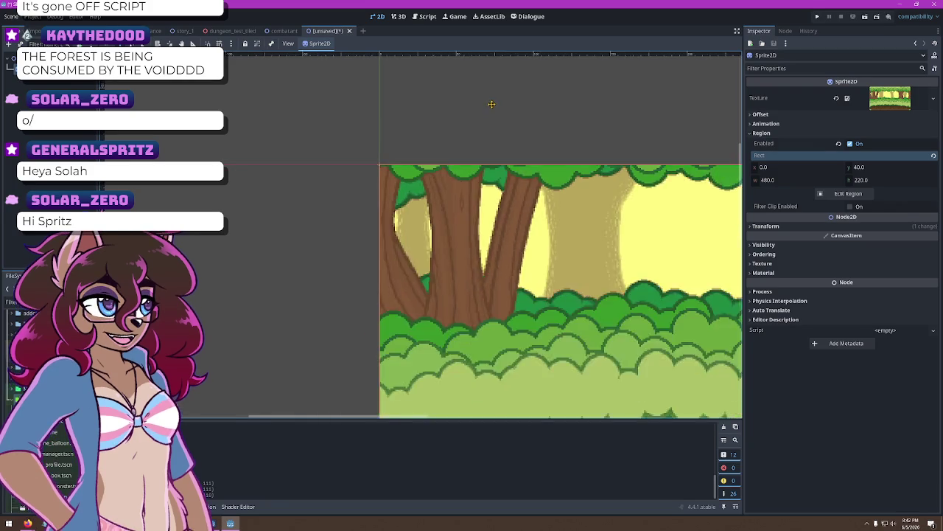
{"action": "mouse_move", "coordinate": [345, 153]}
{"action": "left_mouse_down"}
{"action": "mouse_move", "coordinate": [341, 175]}
{"action": "mouse_move", "coordinate": [377, 201]}
{"action": "mouse_move", "coordinate": [397, 192]}
{"action": "left_mouse_up"}
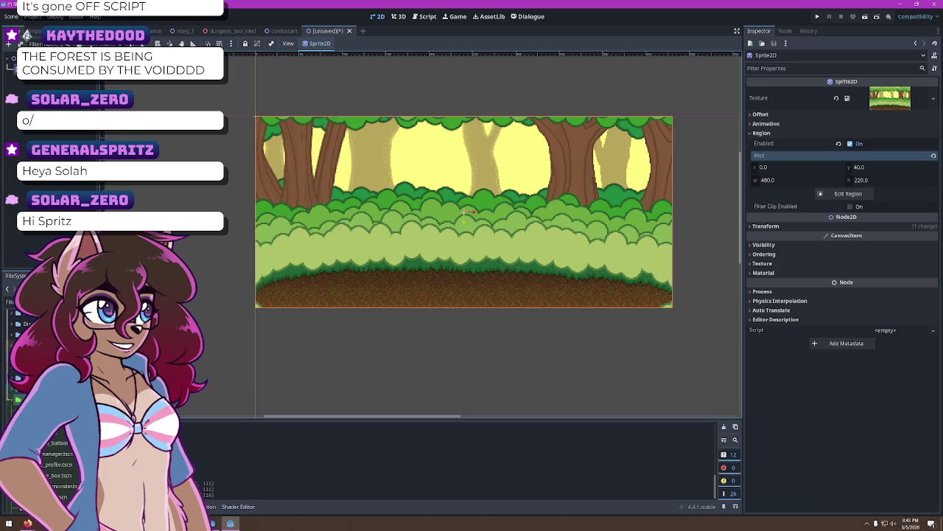
Duplicate the forest Sprite2D node from the Scene dock
{"action": "right_click", "coordinate": [42, 82]}
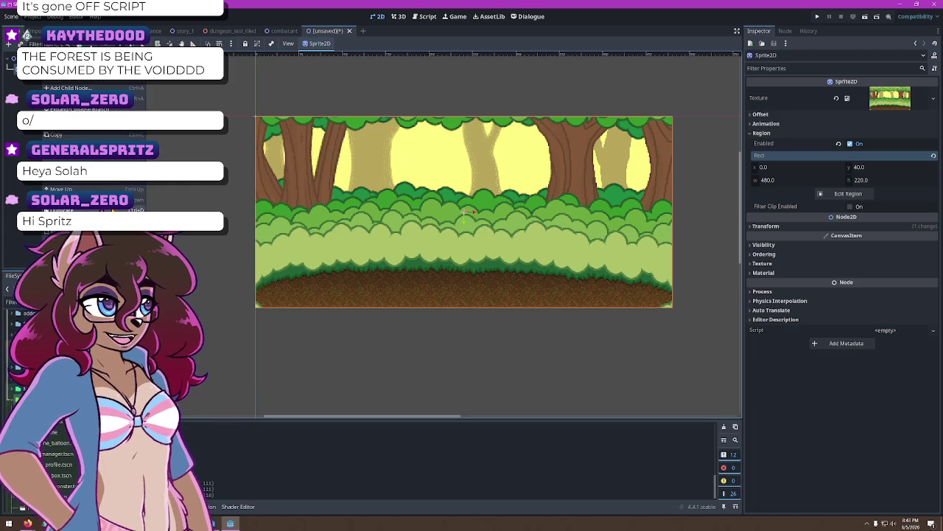
{"action": "left_click", "coordinate": [66, 210]}
{"action": "left_click", "coordinate": [890, 98]}
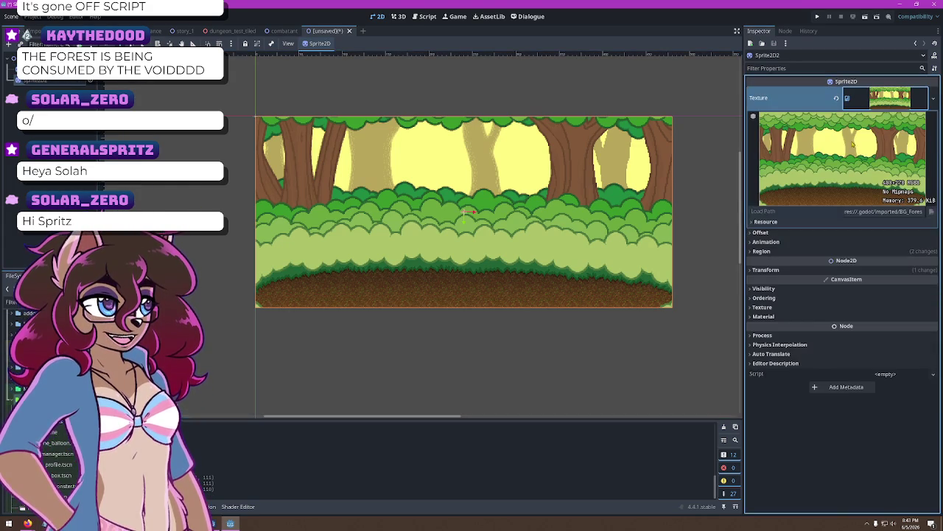
Untick Centered on the duplicate, move it to the origin, and disable its region cropping
{"action": "left_click", "coordinate": [755, 233]}
{"action": "left_click", "coordinate": [753, 233]}
{"action": "left_click", "coordinate": [753, 233]}
{"action": "left_click", "coordinate": [849, 243]}
{"action": "mouse_move", "coordinate": [592, 303]}
{"action": "left_mouse_down"}
{"action": "mouse_move", "coordinate": [445, 248]}
{"action": "mouse_move", "coordinate": [383, 210]}
{"action": "left_mouse_up"}
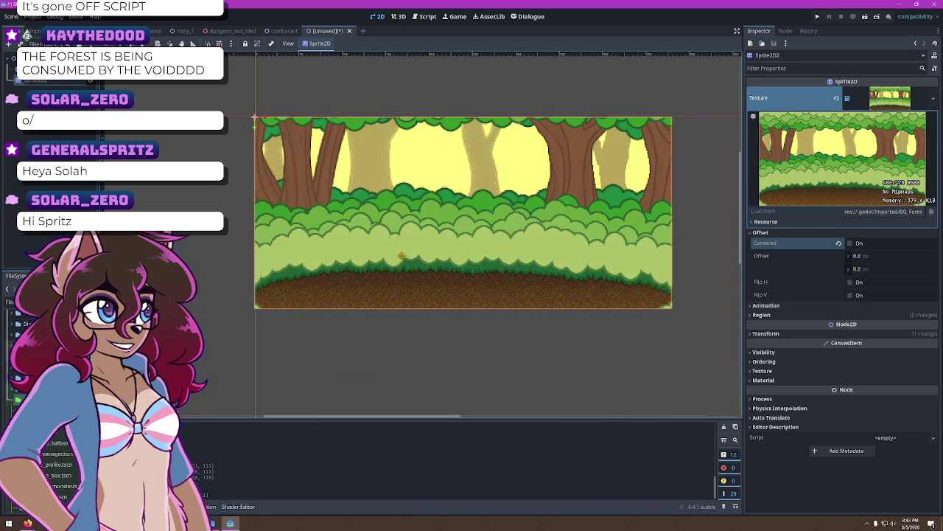
{"action": "left_click", "coordinate": [762, 315]}
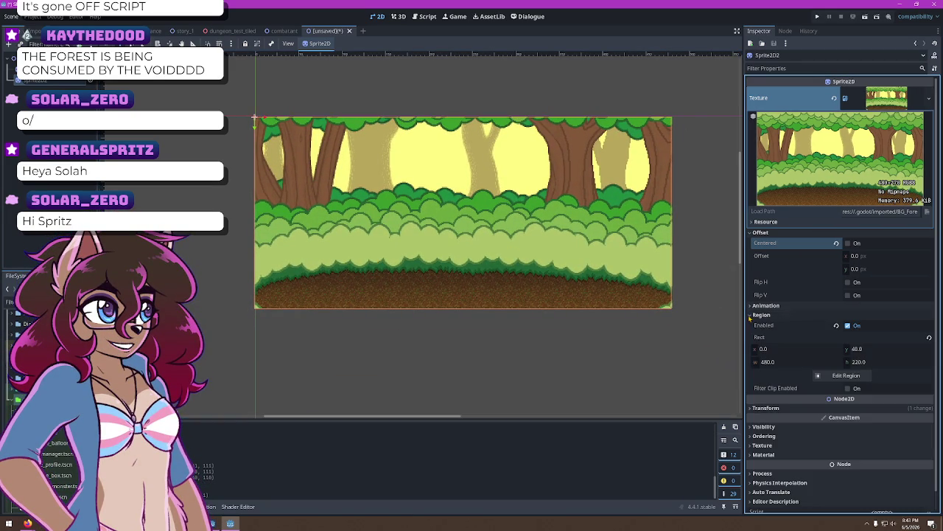
{"action": "left_click", "coordinate": [850, 325]}
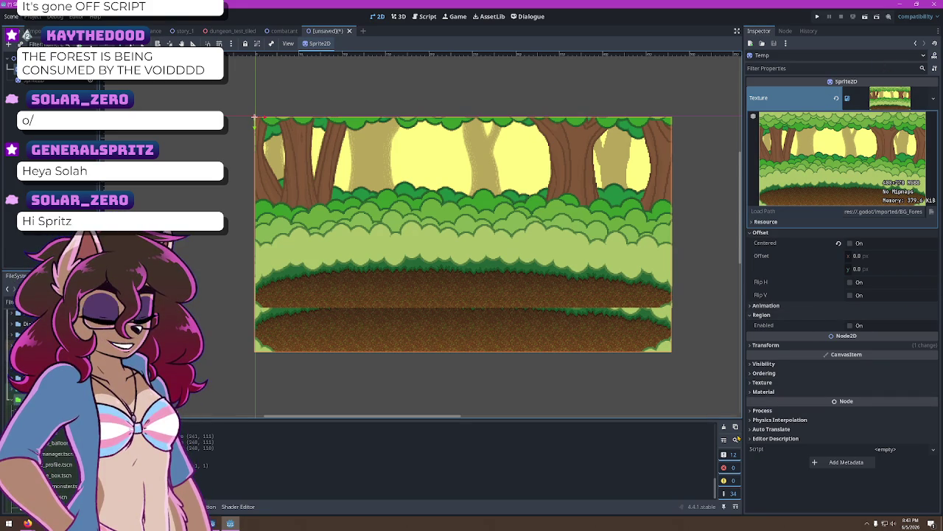
Set the duplicate forest sprite's Modulate to dark grey, then reselect the original Sprite2D
{"action": "left_click", "coordinate": [763, 363]}
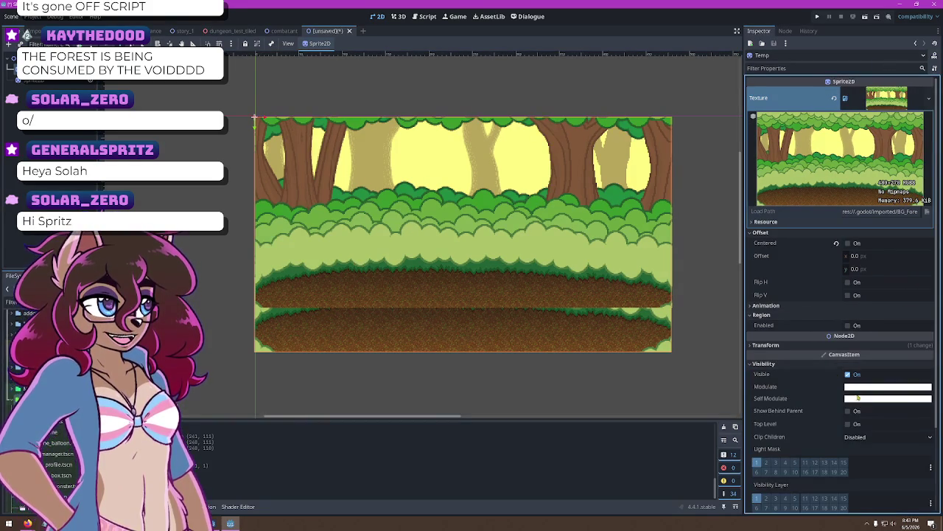
{"action": "left_click", "coordinate": [857, 386]}
{"action": "left_click", "coordinate": [935, 229]}
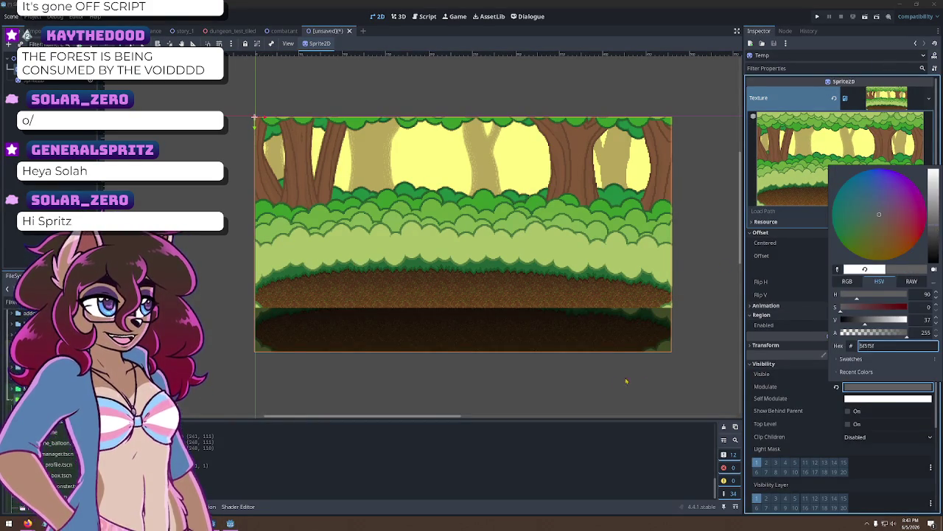
{"action": "left_click", "coordinate": [600, 392]}
{"action": "scroll", "coordinate": [632, 355], "scroll_direction": "up", "scroll_amount": 1}
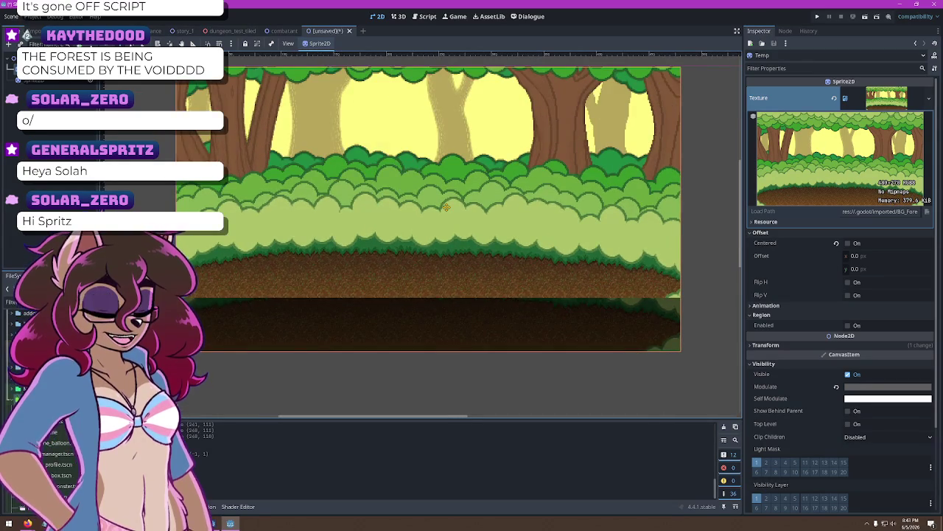
{"action": "scroll", "coordinate": [446, 207], "scroll_direction": "up", "scroll_amount": 2}
{"action": "scroll", "coordinate": [231, 266], "scroll_direction": "down", "scroll_amount": 2}
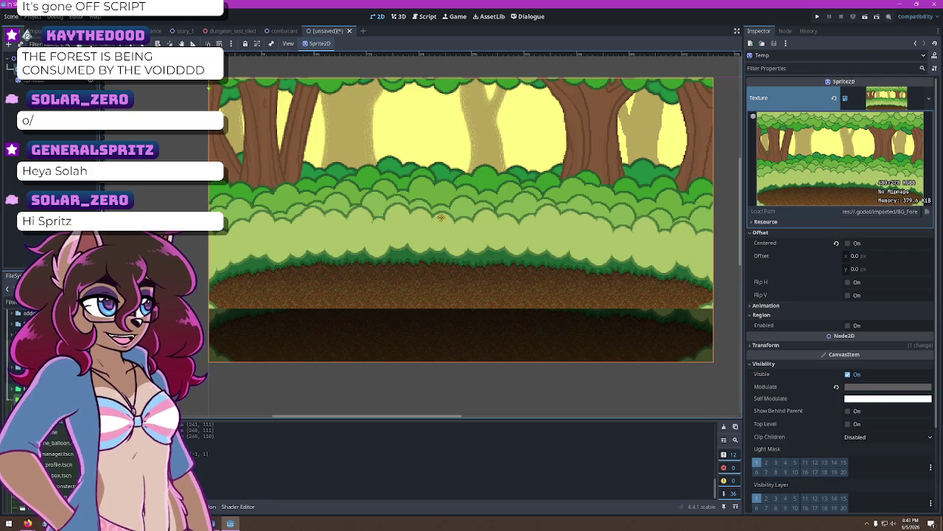
{"action": "left_click", "coordinate": [512, 206]}
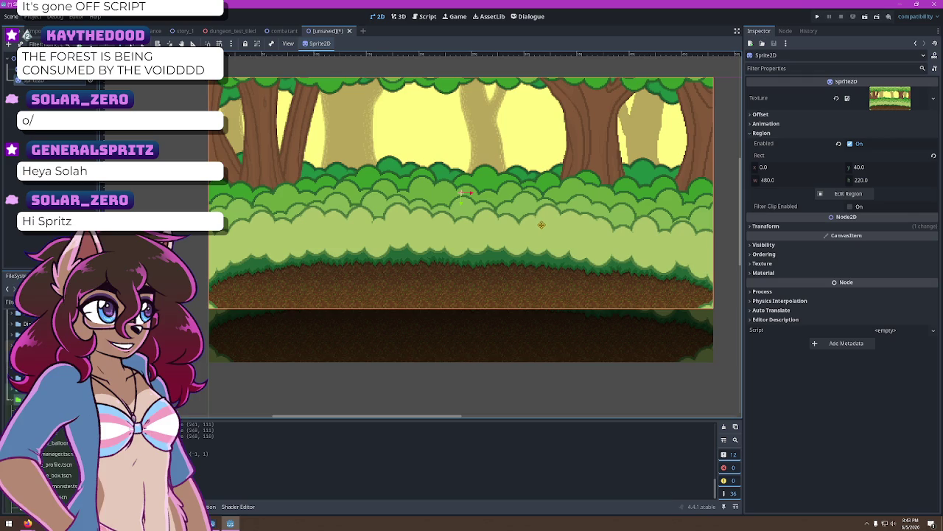
Nudge the cropped forest sprite down with arrow keys, then start adding a node under the root
{"action": "key", "text": "Down"}
{"action": "key", "text": "Down"}
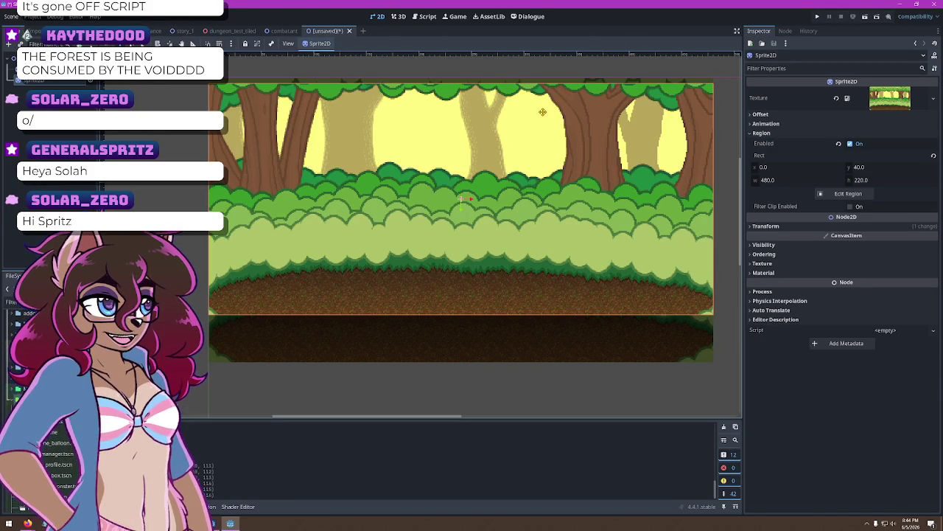
{"action": "key", "text": "shift+Down"}
{"action": "key", "text": "shift+Down"}
{"action": "key", "text": "shift+Down"}
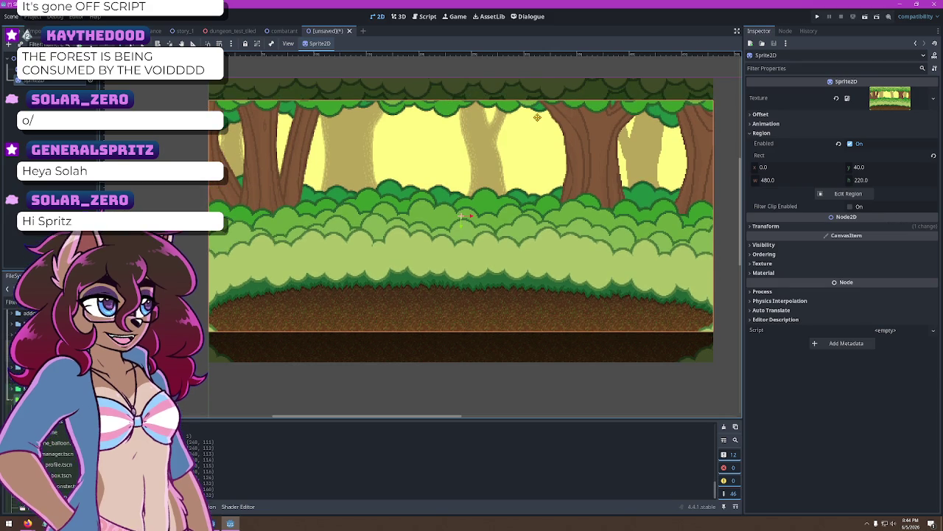
{"action": "key", "text": "Down"}
{"action": "key", "text": "Down"}
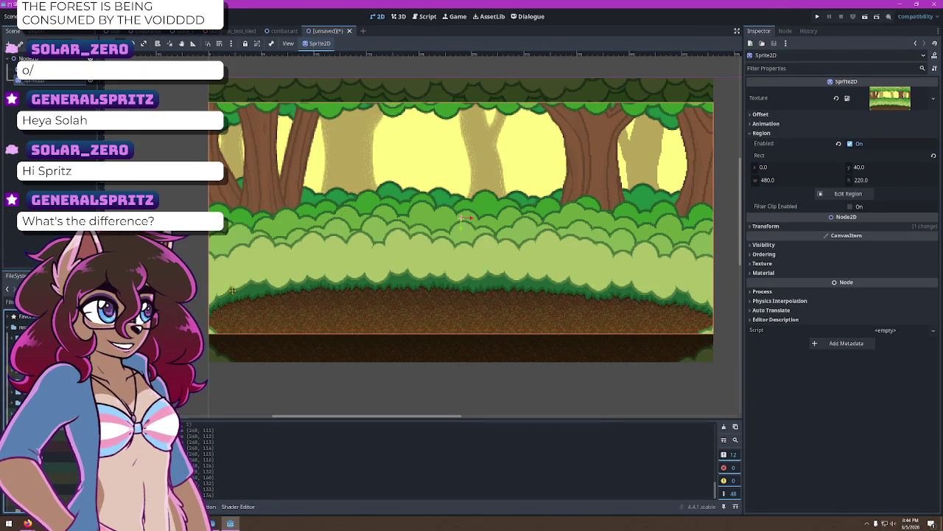
{"action": "left_click", "coordinate": [26, 58]}
{"action": "key", "text": "ctrl+a"}
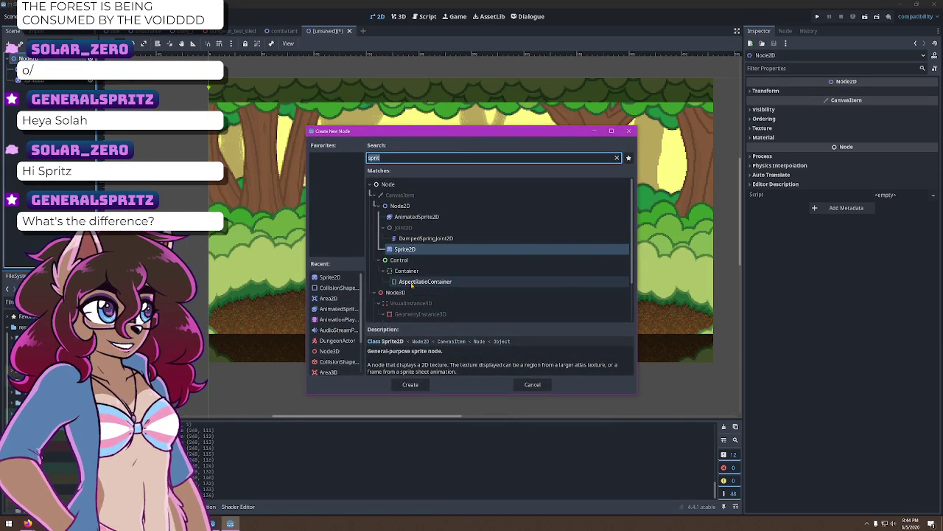
Search 'rect' and add a ColorRect node to the scene
{"action": "type", "text": "rect"}
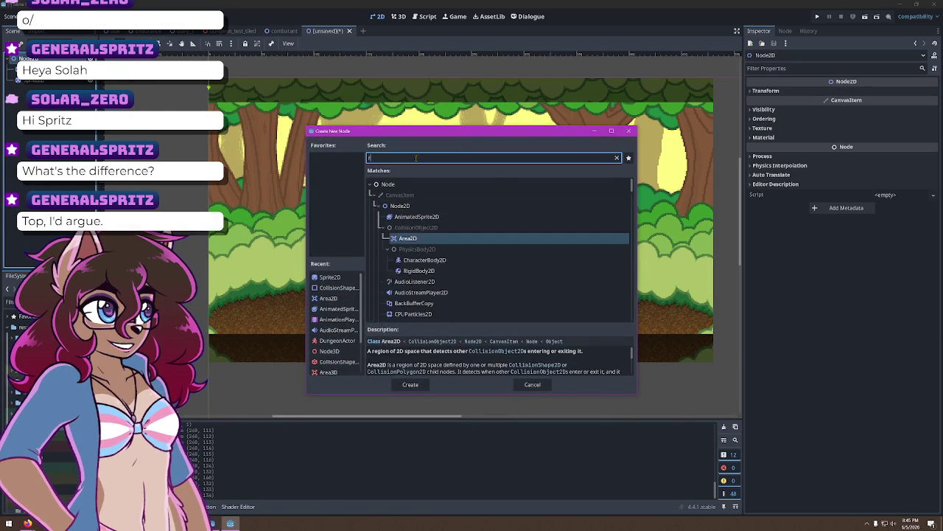
{"action": "scroll", "coordinate": [445, 191], "scroll_direction": "up", "scroll_amount": 2}
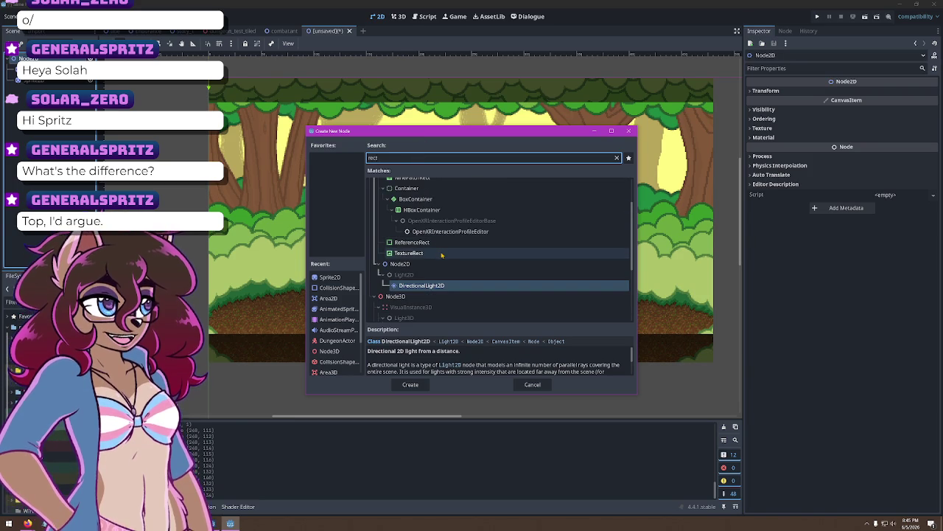
{"action": "scroll", "coordinate": [442, 251], "scroll_direction": "up", "scroll_amount": 2}
{"action": "double_click", "coordinate": [410, 203]}
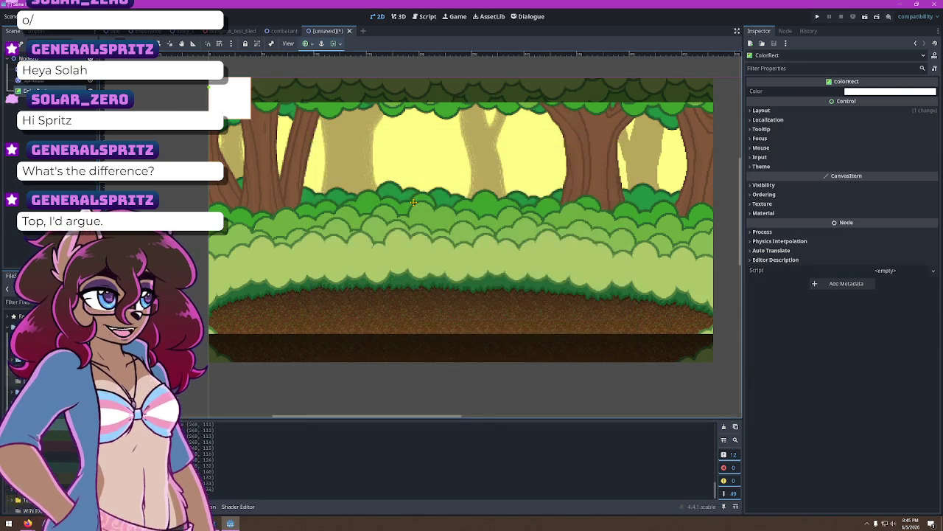
Set the ColorRect's Color to black (000000), then select the root Node2D
{"action": "left_click", "coordinate": [890, 91]}
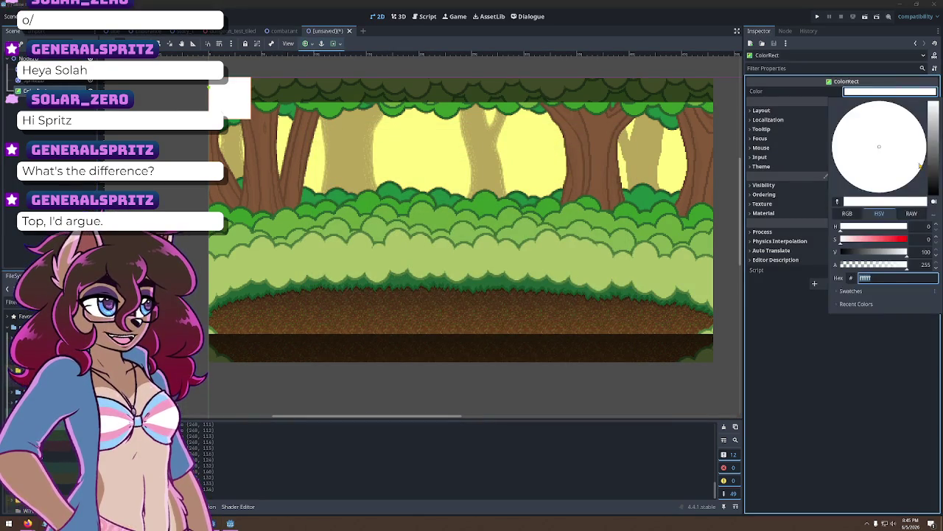
{"action": "left_click", "coordinate": [941, 254]}
{"action": "left_click", "coordinate": [890, 90]}
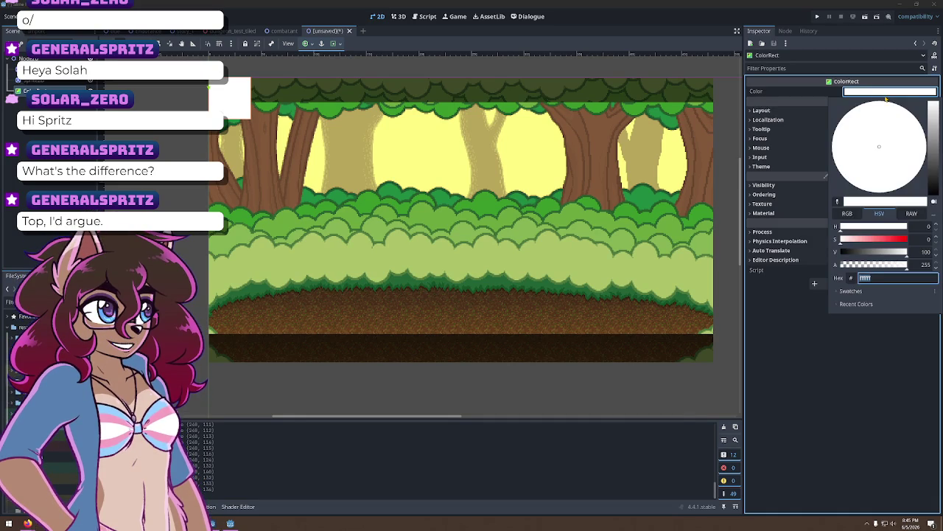
{"action": "left_click_drag", "start_coordinate": [933, 107], "coordinate": [936, 274]}
{"action": "left_click", "coordinate": [940, 277]}
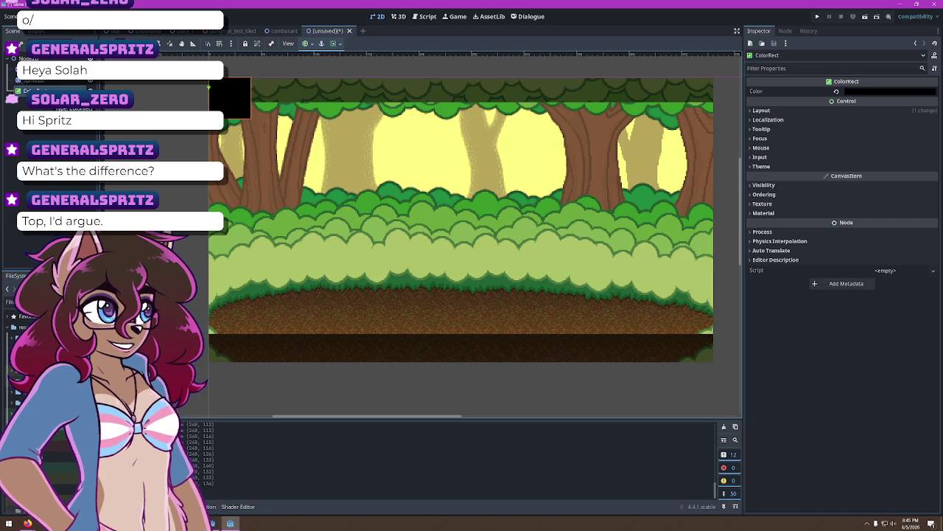
{"action": "left_click", "coordinate": [28, 57]}
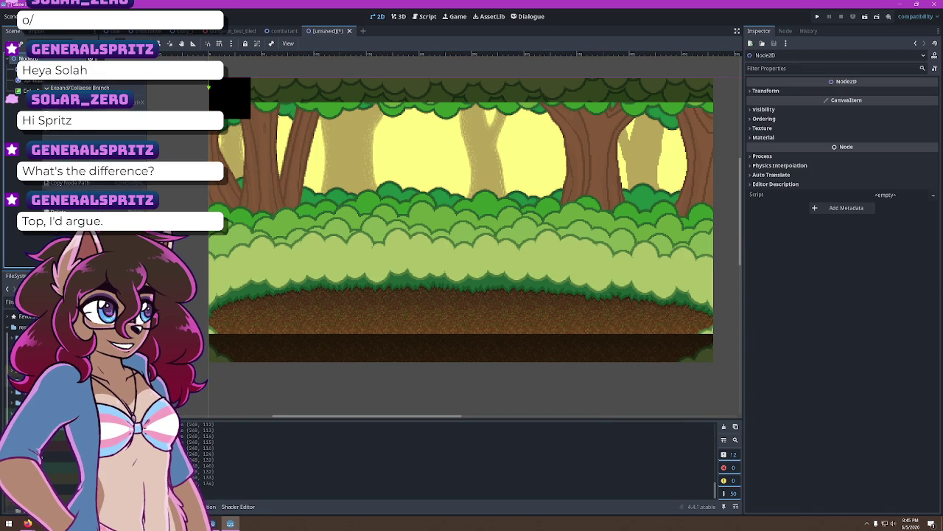
Search 'container' and add a CenterContainer node under the root
{"action": "key", "text": "ctrl+a"}
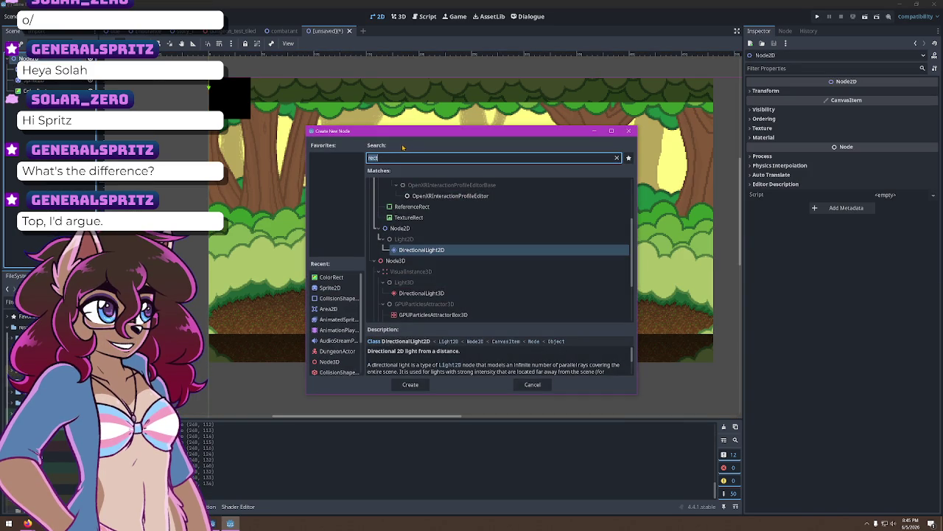
{"action": "type", "text": "container"}
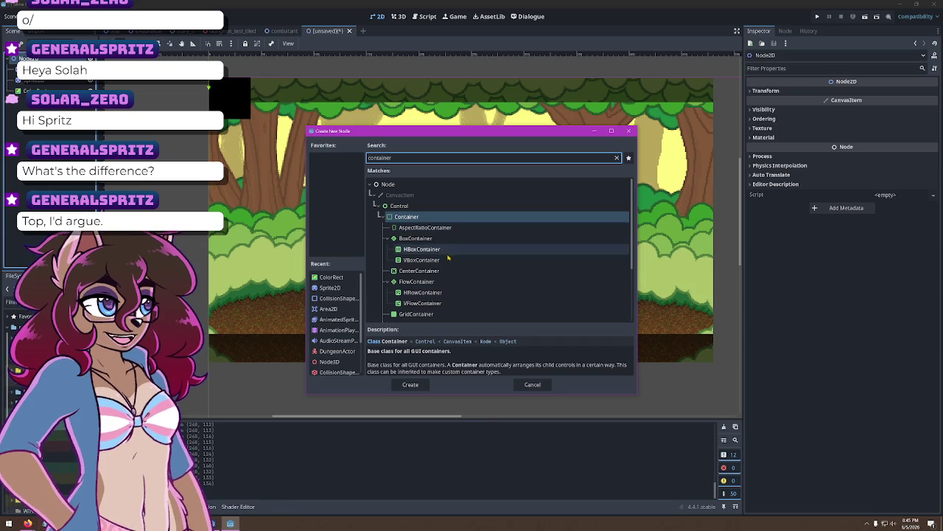
{"action": "scroll", "coordinate": [447, 286], "scroll_direction": "down", "scroll_amount": 1}
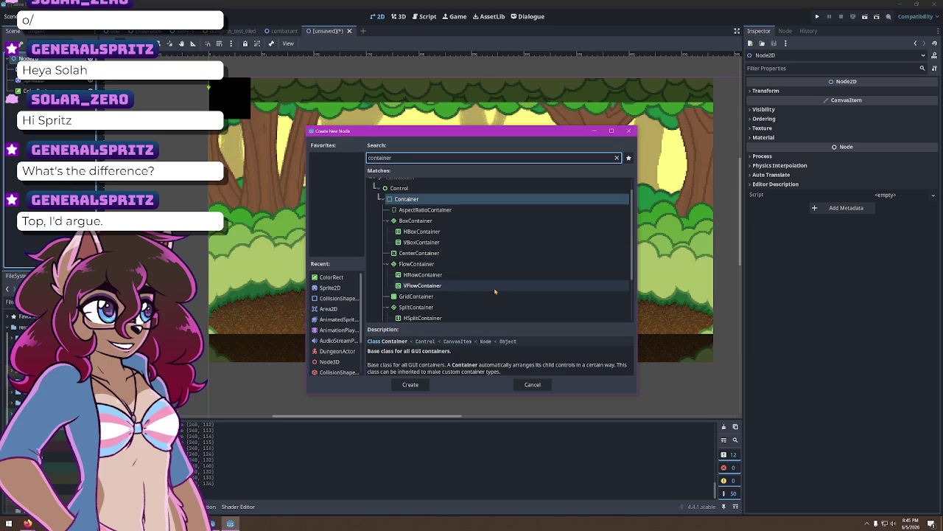
{"action": "scroll", "coordinate": [493, 289], "scroll_direction": "down", "scroll_amount": 2}
{"action": "scroll", "coordinate": [448, 304], "scroll_direction": "down", "scroll_amount": 1}
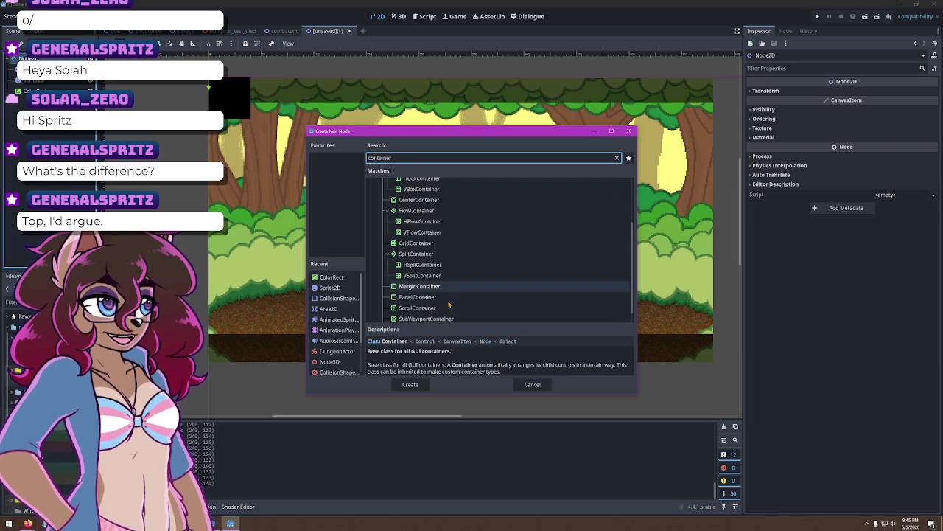
{"action": "scroll", "coordinate": [435, 294], "scroll_direction": "down", "scroll_amount": 1}
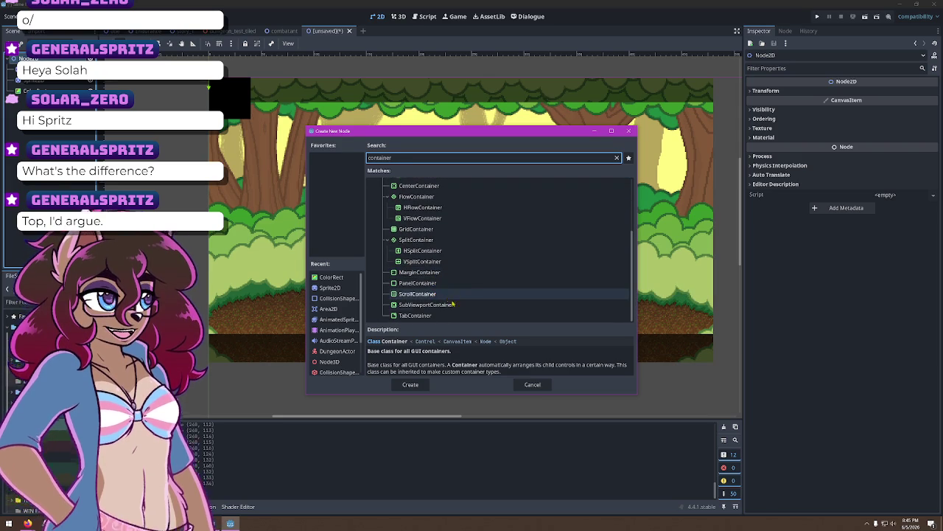
{"action": "scroll", "coordinate": [459, 306], "scroll_direction": "up", "scroll_amount": 2}
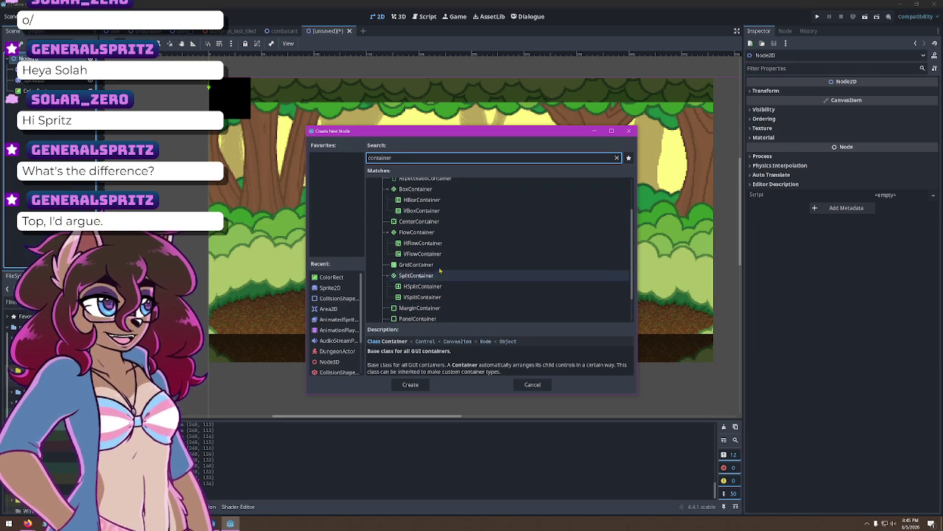
{"action": "double_click", "coordinate": [420, 221]}
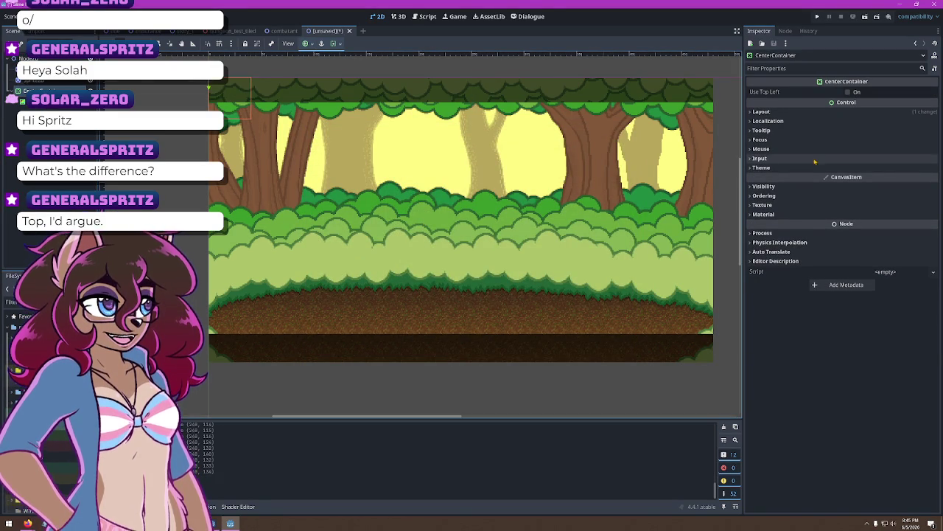
Enable Use Top Left, set Custom Minimum Size y to 25, and apply the Top Wide anchor preset
{"action": "left_click", "coordinate": [759, 111]}
{"action": "left_click", "coordinate": [857, 92]}
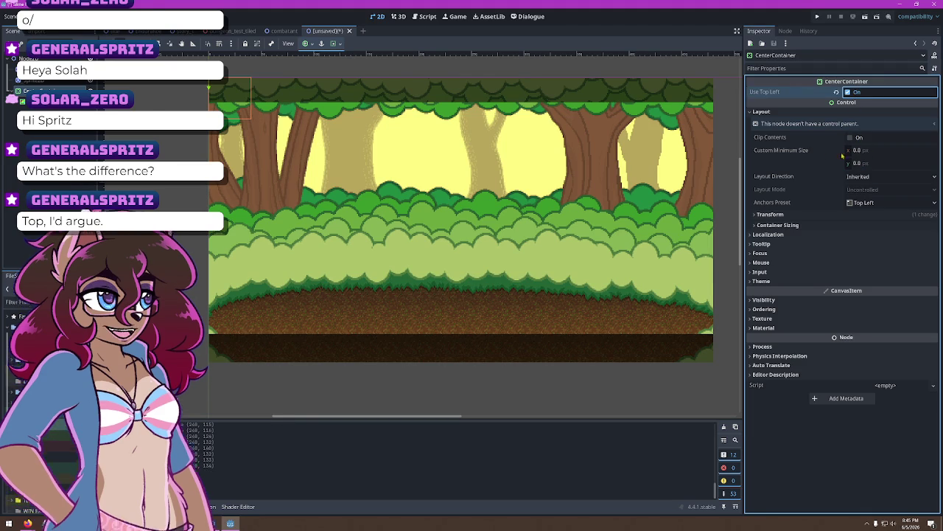
{"action": "left_click", "coordinate": [868, 161]}
{"action": "type", "text": "25"}
{"action": "key", "text": "Tab"}
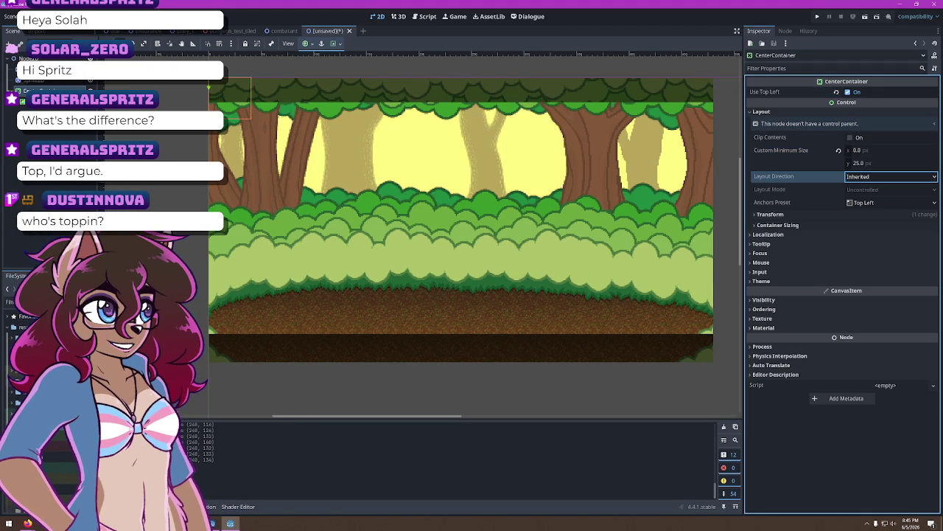
{"action": "left_click", "coordinate": [881, 203]}
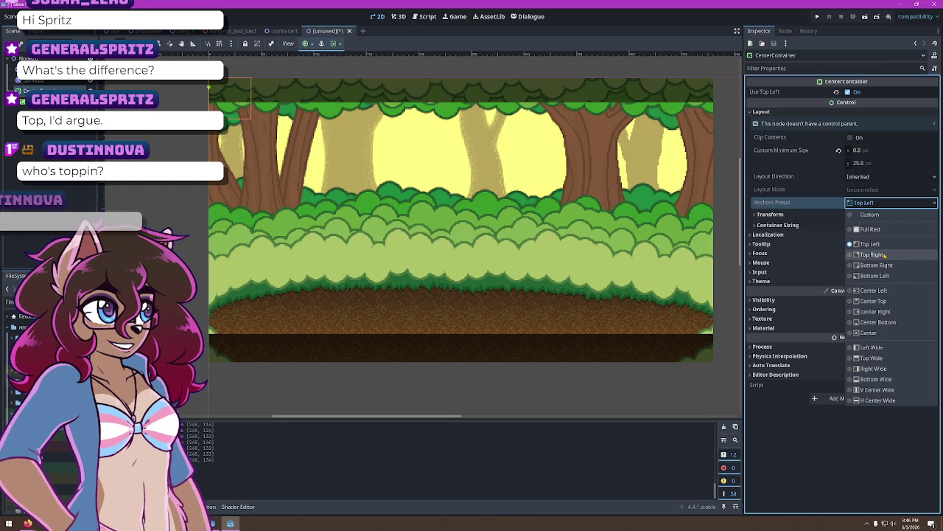
{"action": "left_click", "coordinate": [895, 359]}
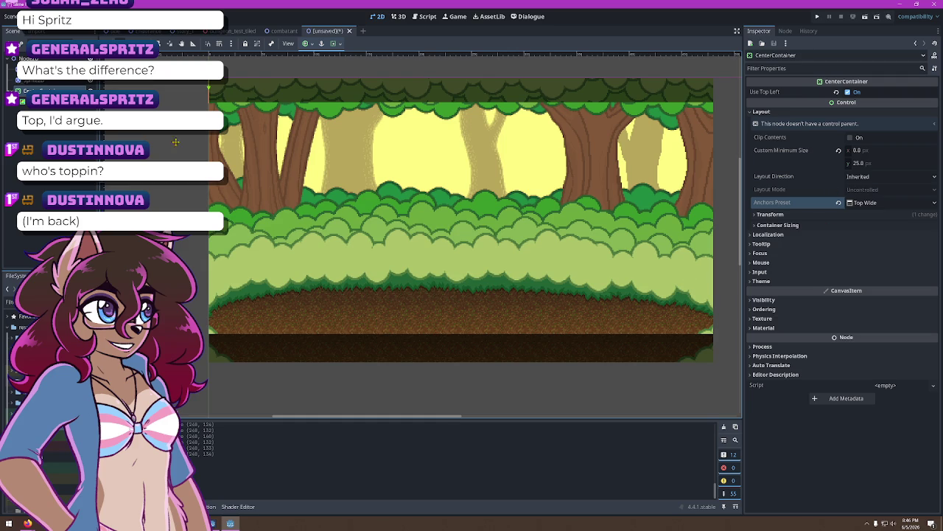
Turn on Horizontal Expand in the CenterContainer's Container Sizing
{"action": "left_click", "coordinate": [52, 100]}
{"action": "left_click", "coordinate": [44, 81]}
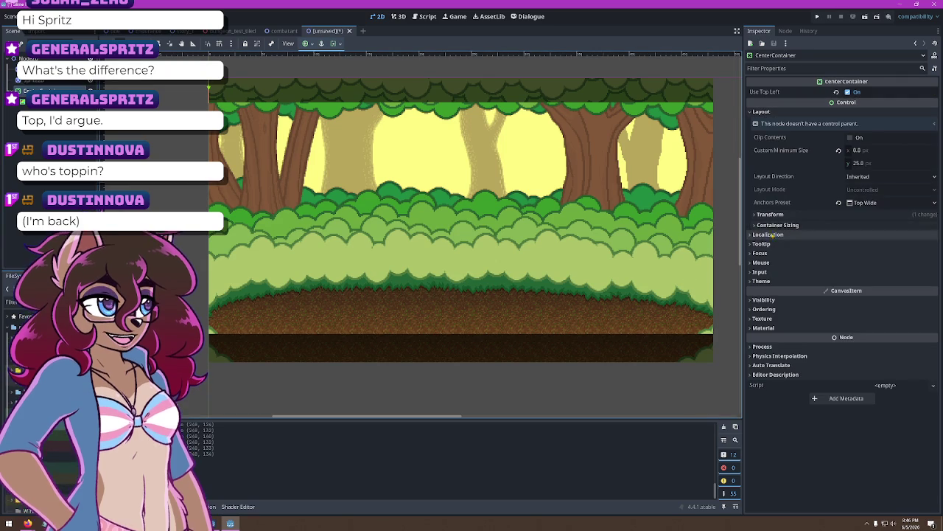
{"action": "left_click", "coordinate": [767, 215]}
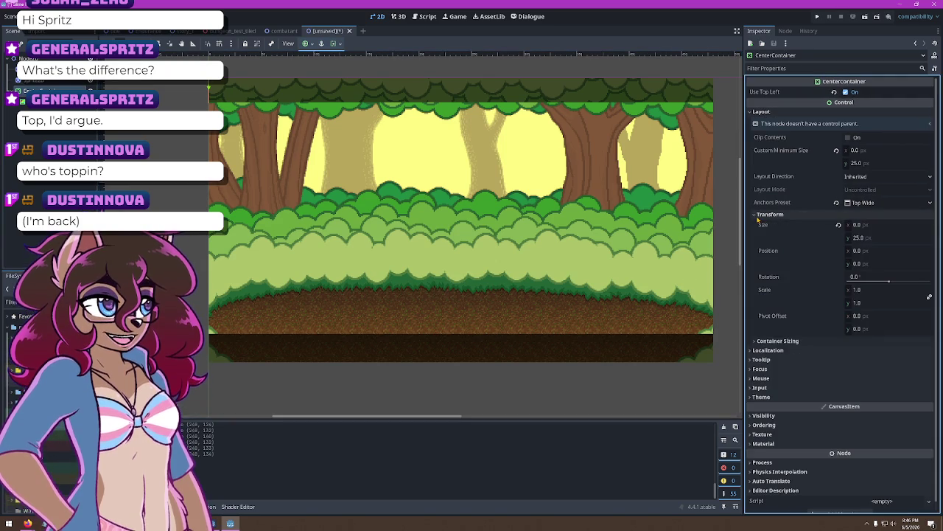
{"action": "left_click", "coordinate": [777, 341]}
{"action": "left_click", "coordinate": [859, 366]}
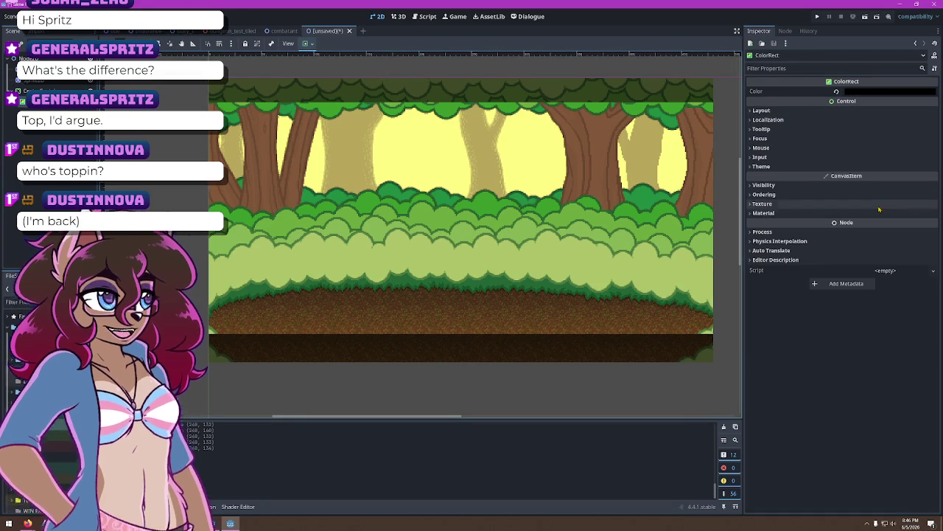
Adjust the ColorRect's Transform size value, then reselect the CenterContainer
{"action": "left_click", "coordinate": [762, 110]}
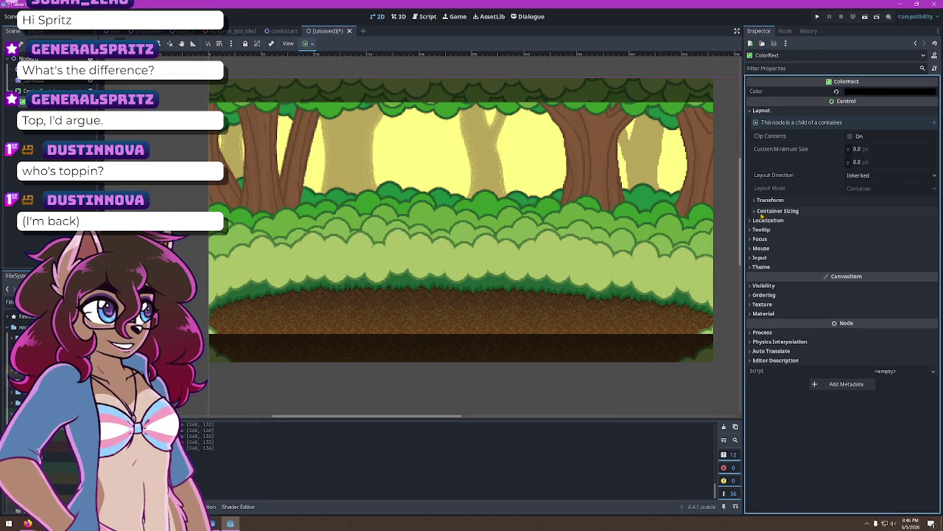
{"action": "left_click", "coordinate": [767, 211]}
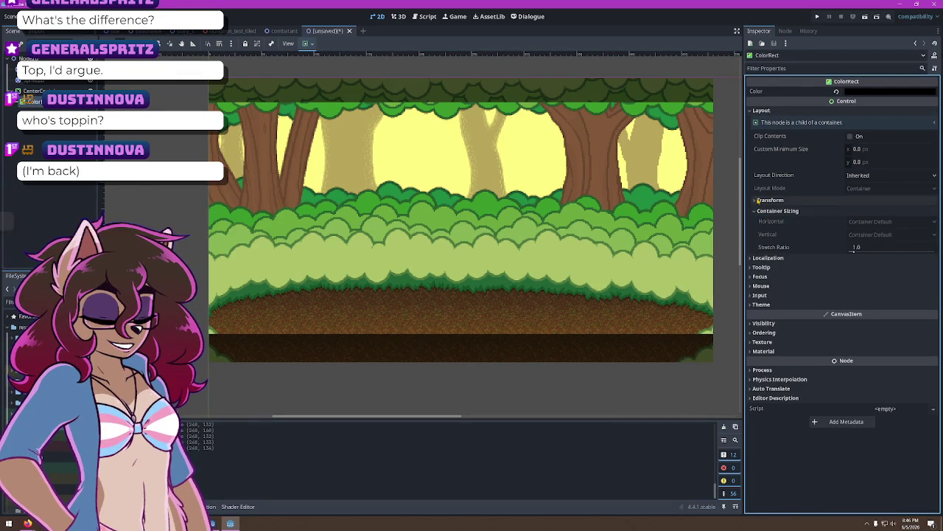
{"action": "left_click", "coordinate": [757, 201]}
{"action": "left_click", "coordinate": [903, 212]}
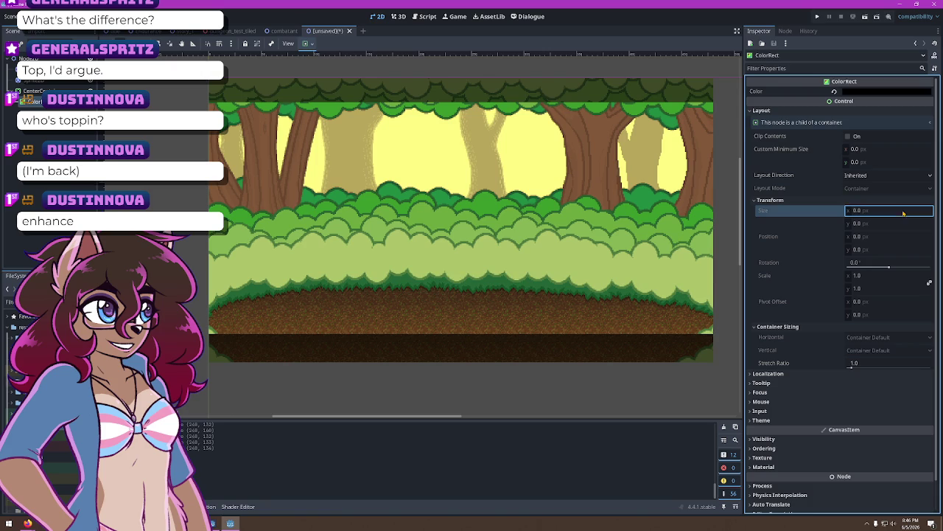
{"action": "key", "text": "Return"}
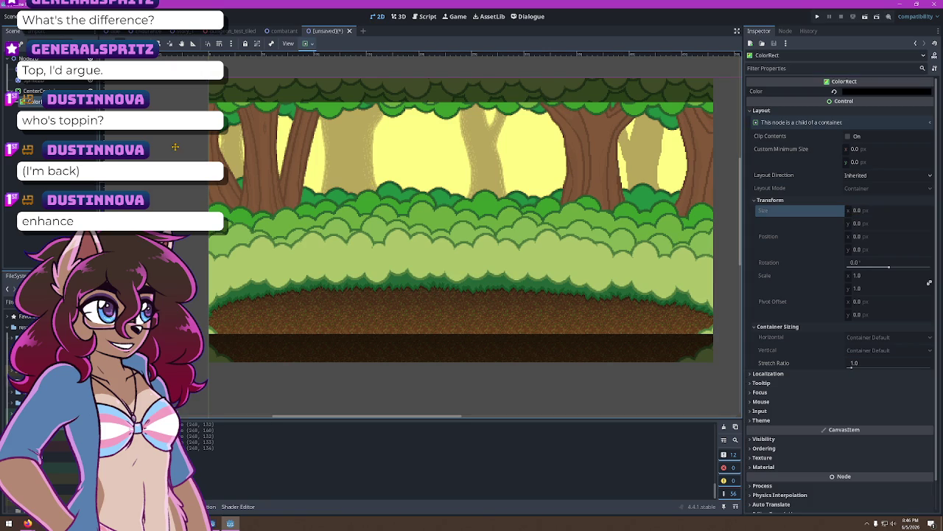
{"action": "scroll", "coordinate": [301, 104], "scroll_direction": "up", "scroll_amount": 3}
{"action": "scroll", "coordinate": [301, 104], "scroll_direction": "down", "scroll_amount": 3}
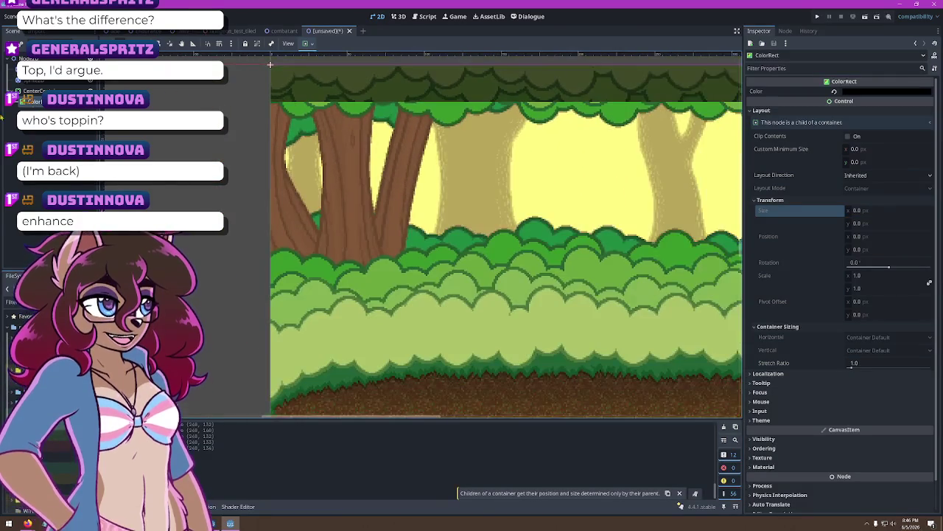
{"action": "left_click", "coordinate": [33, 91]}
Search 'label' and add a Label node inside the CenterContainer
{"action": "key", "text": "ctrl+a"}
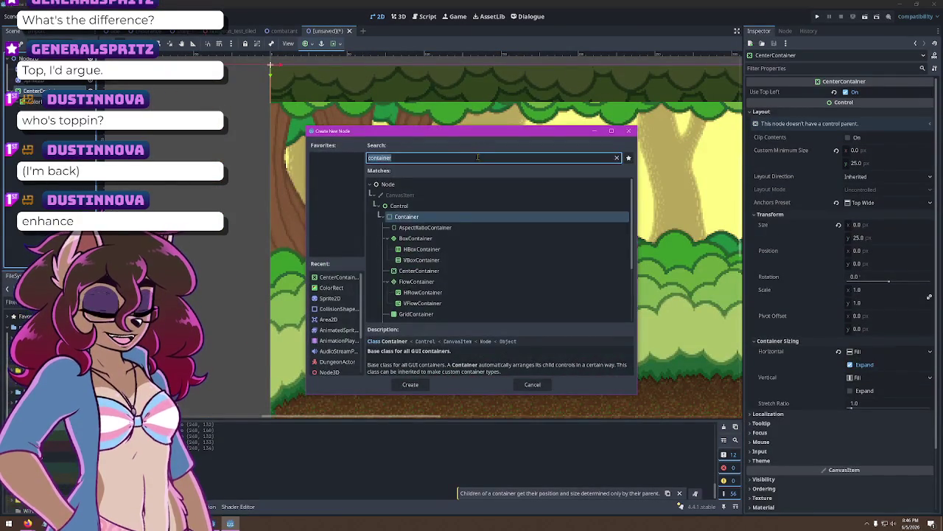
{"action": "key", "text": "BackSpace"}
{"action": "type", "text": "label"}
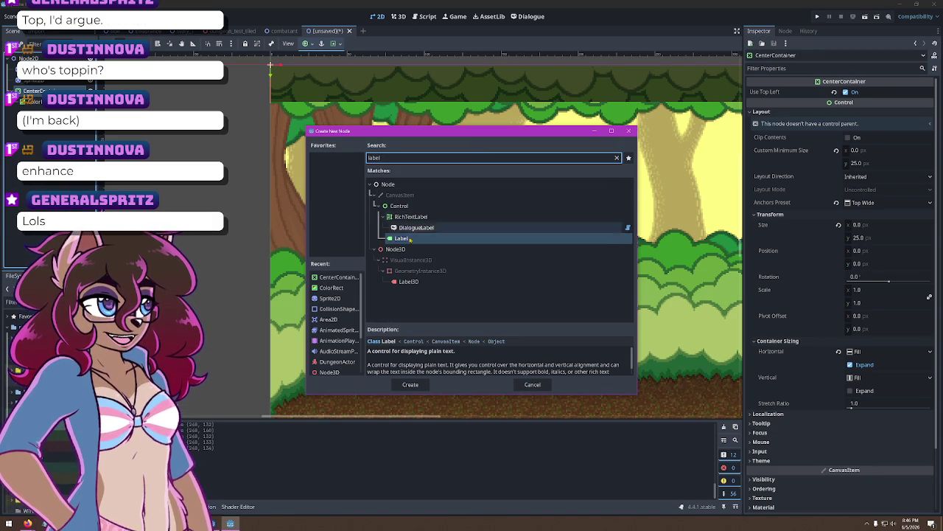
{"action": "double_click", "coordinate": [401, 238]}
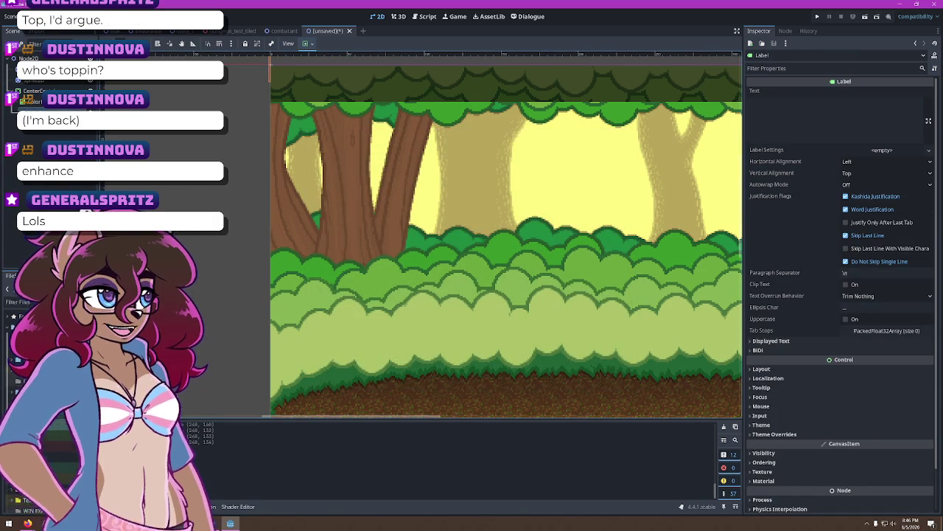
Set the Label's text to 'Bird is Topping', then reselect the CenterContainer
{"action": "left_click", "coordinate": [795, 123]}
{"action": "type", "text": "Bird is To"}
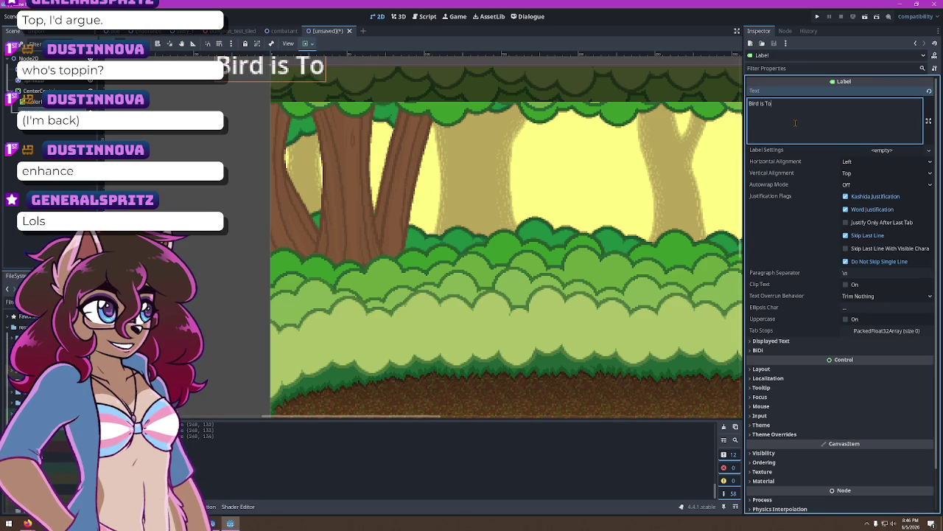
{"action": "type", "text": "pping"}
{"action": "scroll", "coordinate": [671, 231], "scroll_direction": "down", "scroll_amount": 2}
{"action": "scroll", "coordinate": [670, 231], "scroll_direction": "up", "scroll_amount": 3}
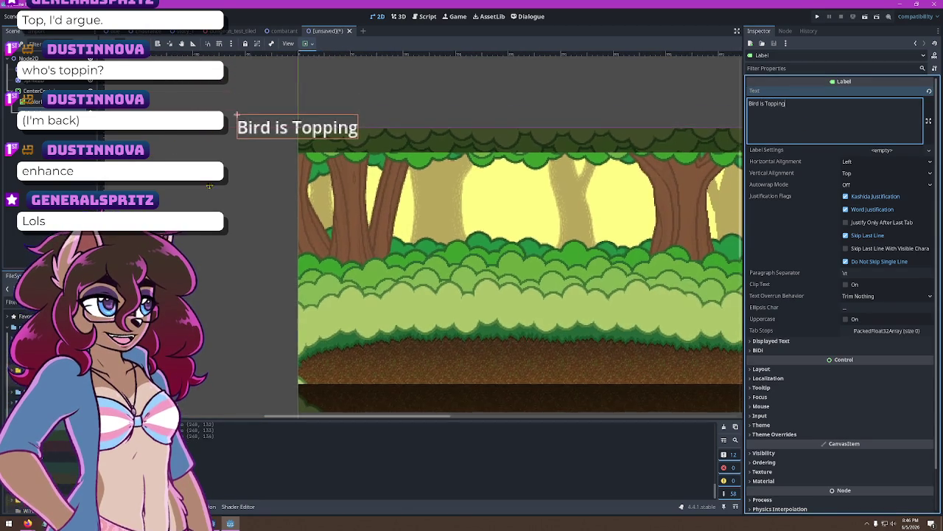
{"action": "left_click", "coordinate": [33, 91]}
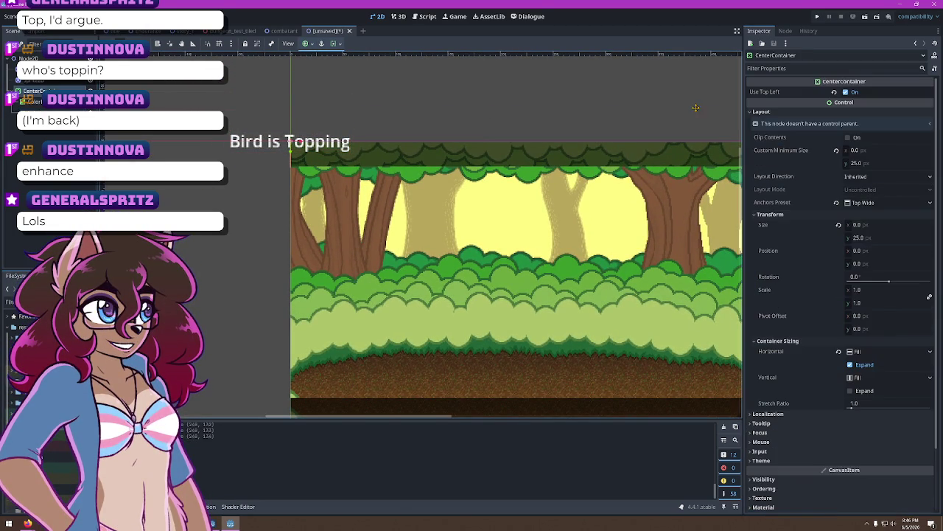
Untick Use Top Left and try Center Top before settling on the Top Left anchor preset
{"action": "left_click", "coordinate": [845, 92]}
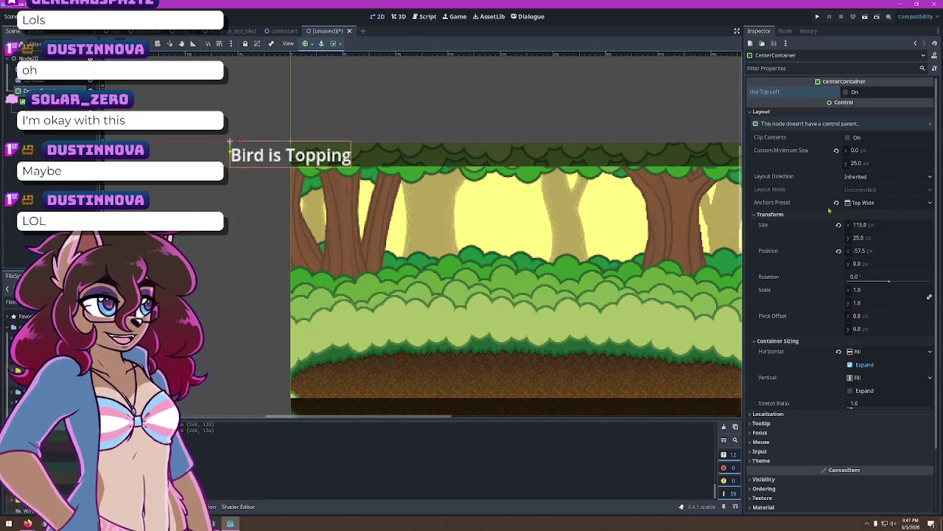
{"action": "left_click", "coordinate": [888, 202]}
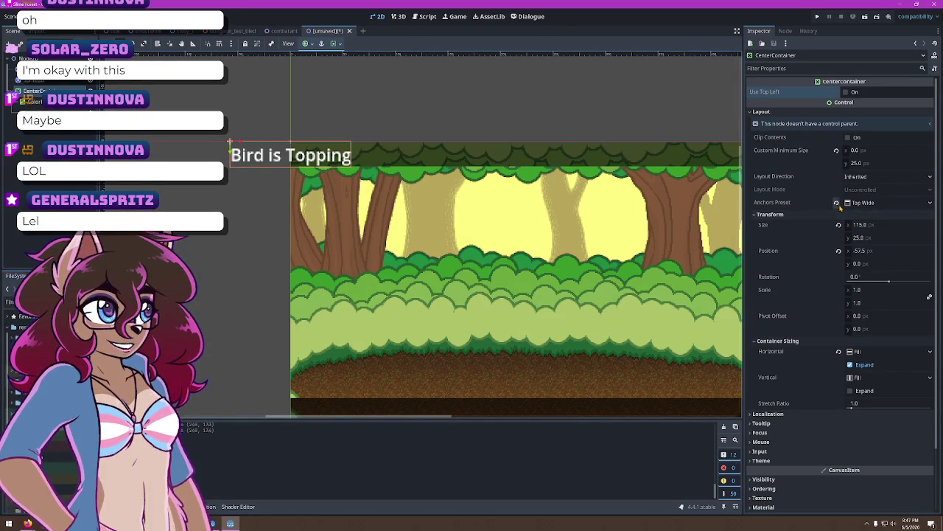
{"action": "left_click", "coordinate": [877, 214]}
{"action": "left_click", "coordinate": [914, 201]}
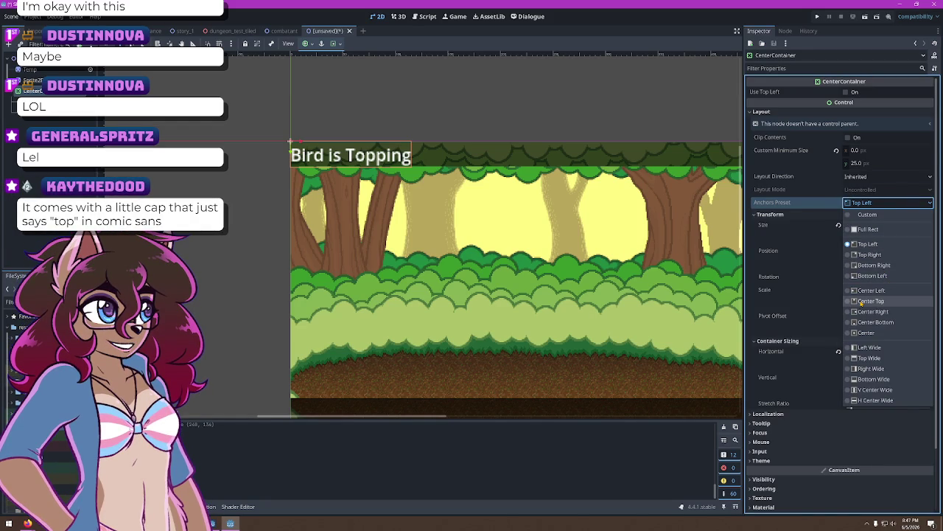
{"action": "left_click", "coordinate": [870, 300]}
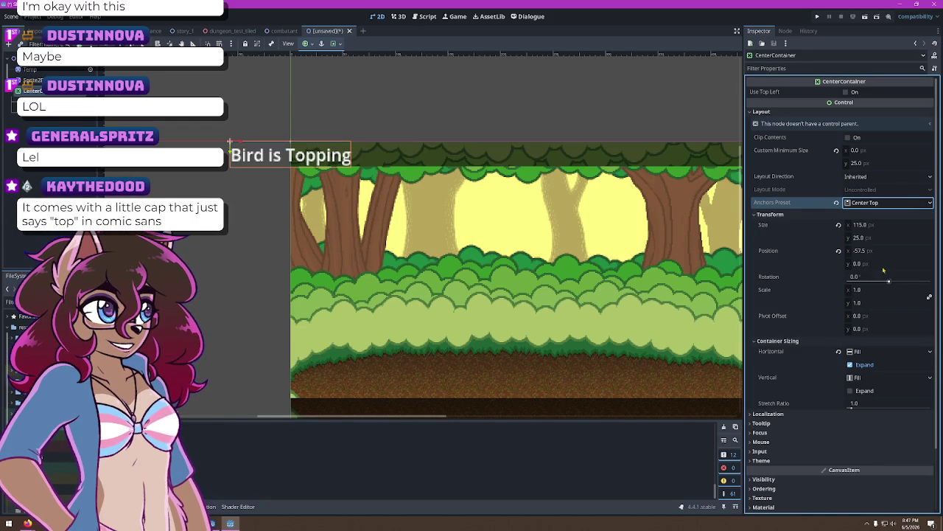
{"action": "left_click", "coordinate": [868, 203]}
{"action": "left_click", "coordinate": [869, 218]}
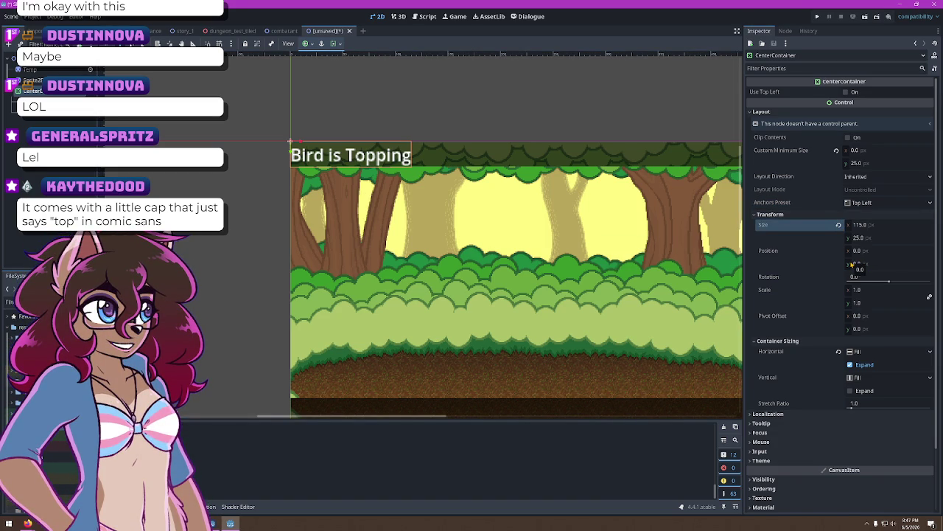
Toggle the container's expand and clip settings, keeping layout direction as Inherited
{"action": "scroll", "coordinate": [862, 280], "scroll_direction": "down", "scroll_amount": 2}
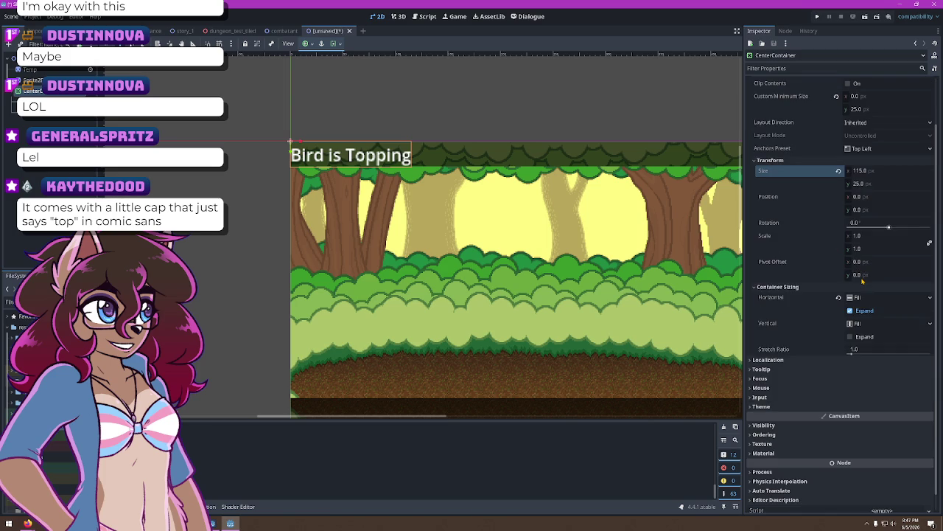
{"action": "left_click", "coordinate": [849, 312]}
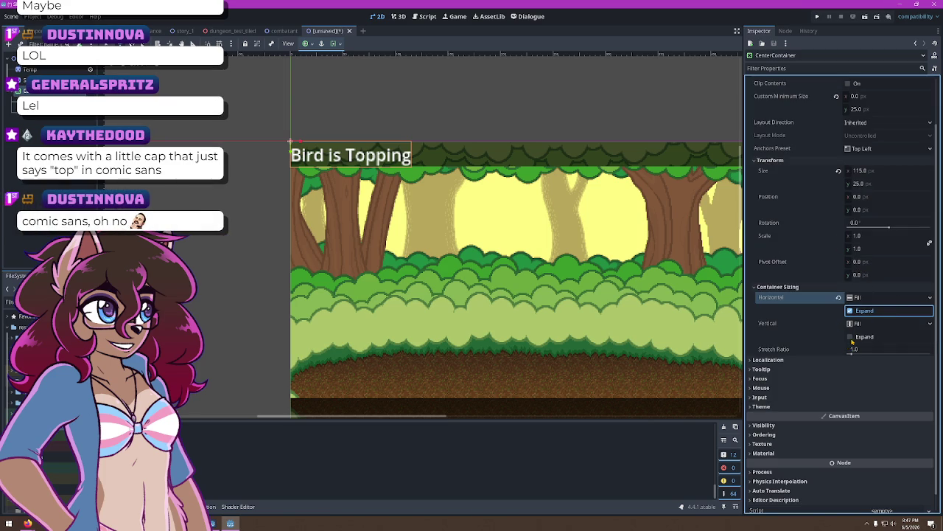
{"action": "left_click", "coordinate": [851, 337]}
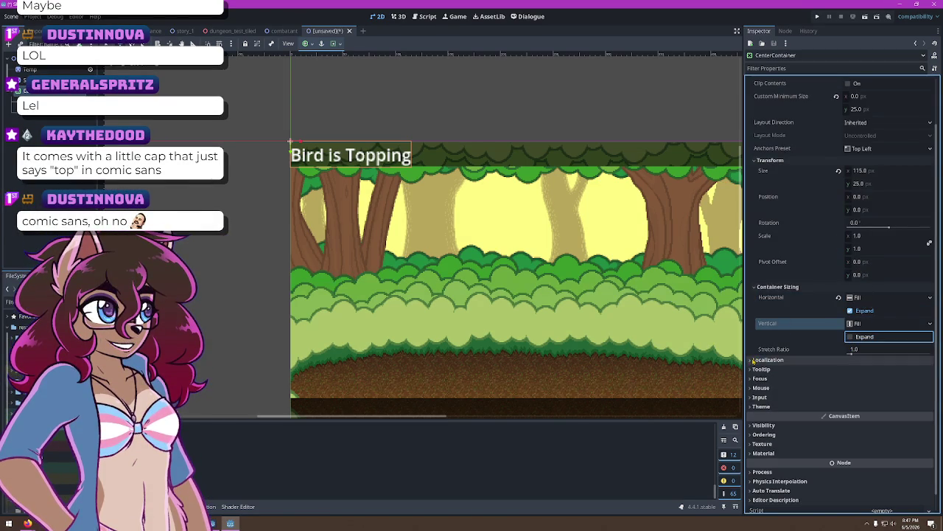
{"action": "scroll", "coordinate": [753, 360], "scroll_direction": "up", "scroll_amount": 2}
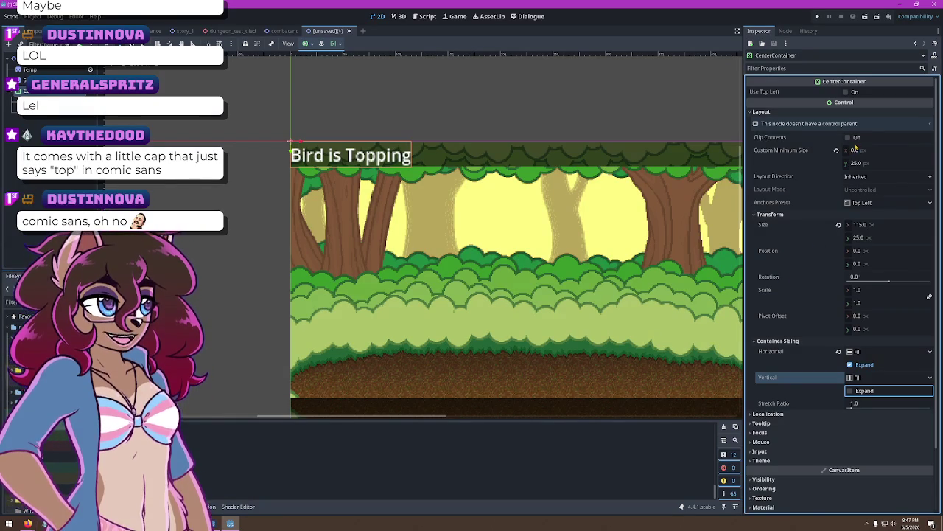
{"action": "left_click", "coordinate": [855, 138]}
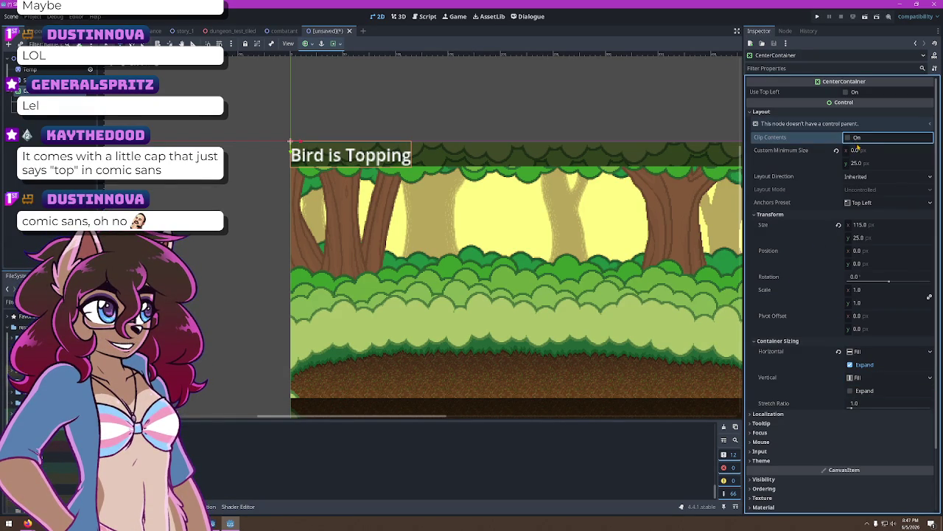
{"action": "left_click", "coordinate": [909, 177]}
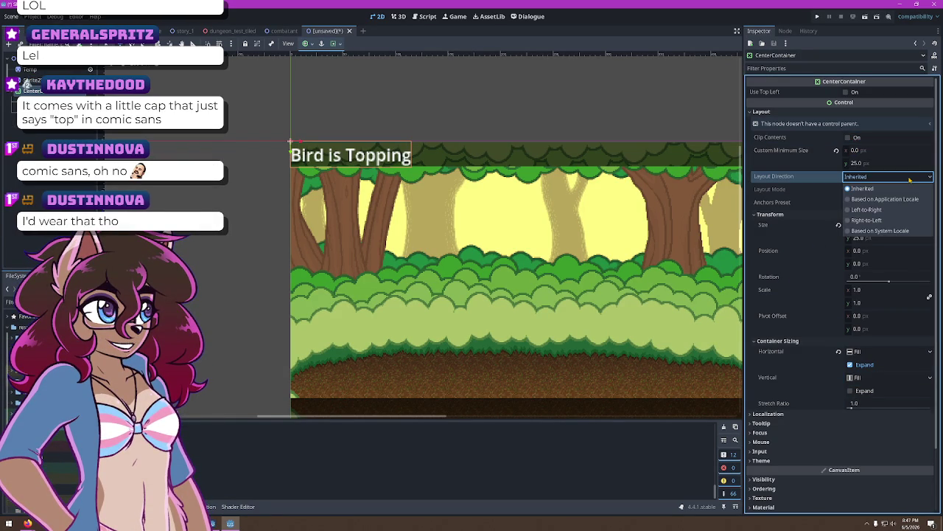
{"action": "left_click", "coordinate": [419, 122]}
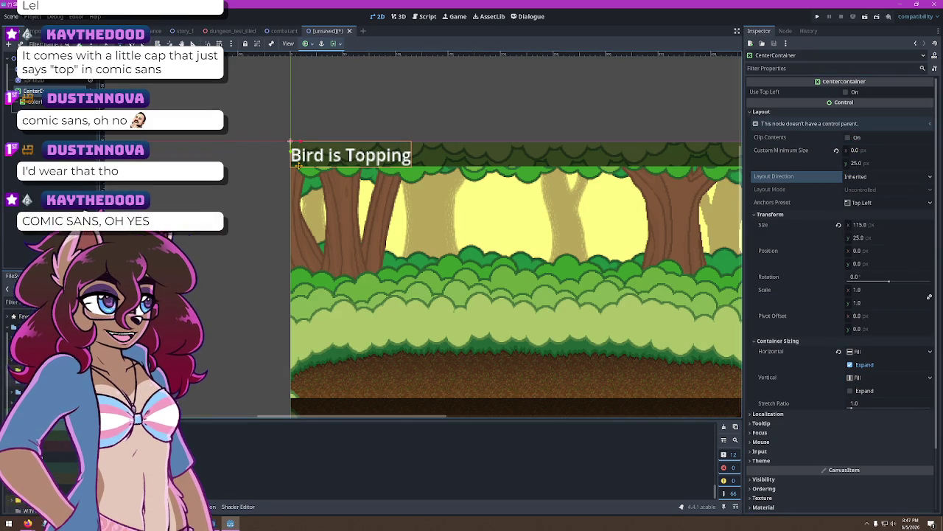
Set the CenterContainer's Size x to 720, then select the background sprite to check its width
{"action": "left_click", "coordinate": [873, 225]}
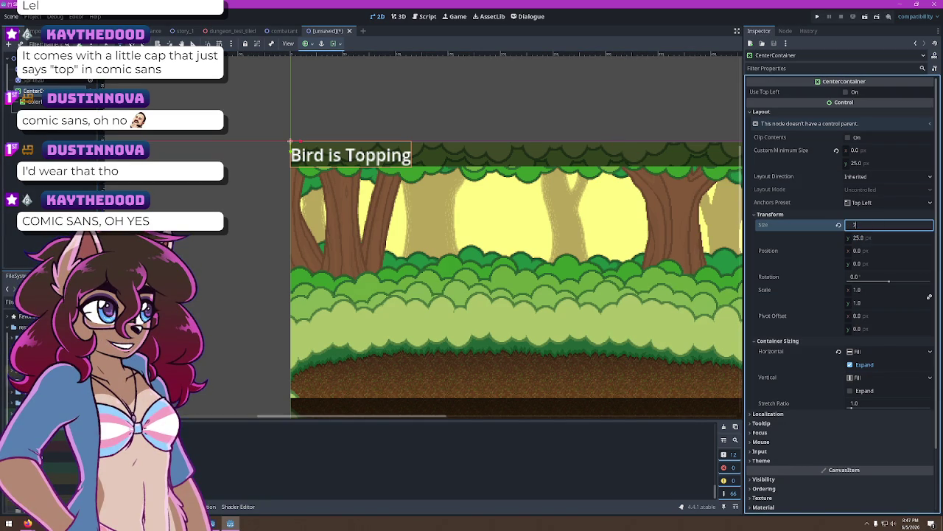
{"action": "type", "text": "20"}
{"action": "key", "text": "Return"}
{"action": "scroll", "coordinate": [601, 196], "scroll_direction": "down", "scroll_amount": 3}
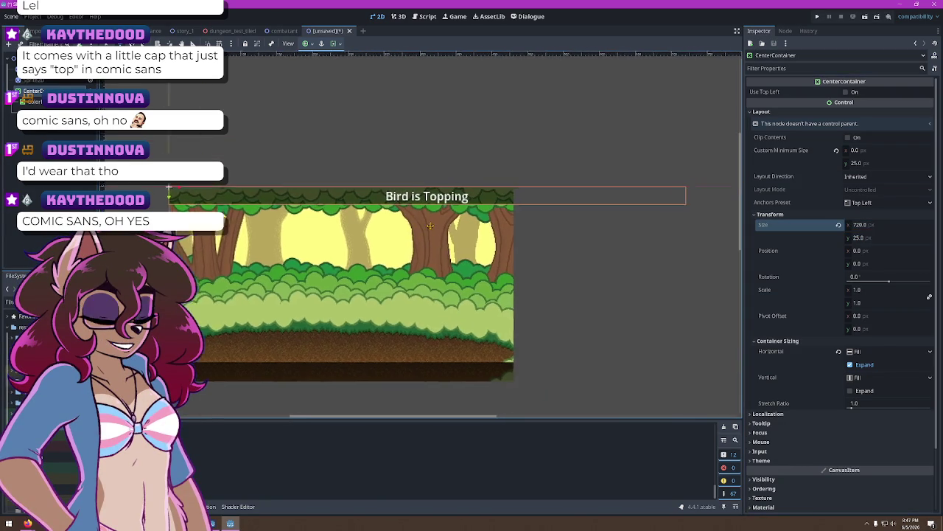
{"action": "scroll", "coordinate": [595, 204], "scroll_direction": "up", "scroll_amount": 3}
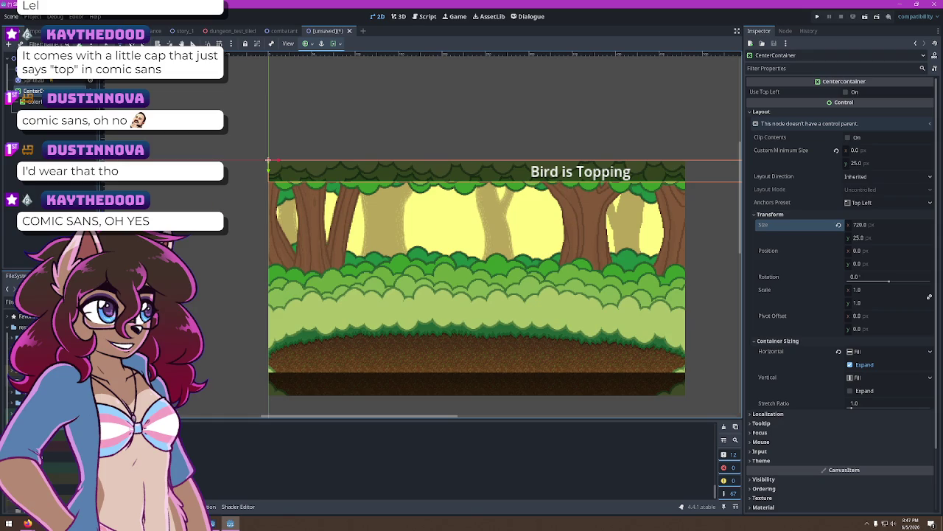
{"action": "left_click", "coordinate": [637, 171]}
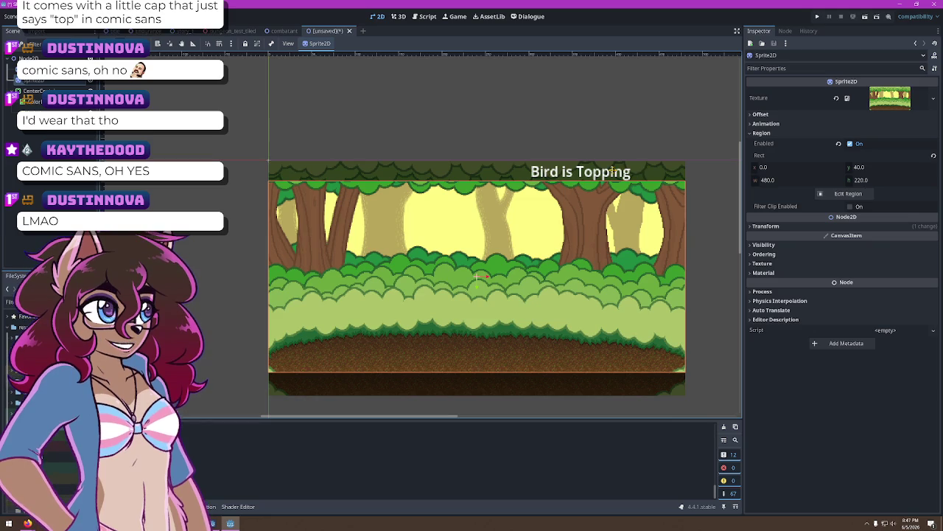
Set the CenterContainer width to 480 px and drag it down to y 8, then select the ColorRect
{"action": "left_click", "coordinate": [33, 91]}
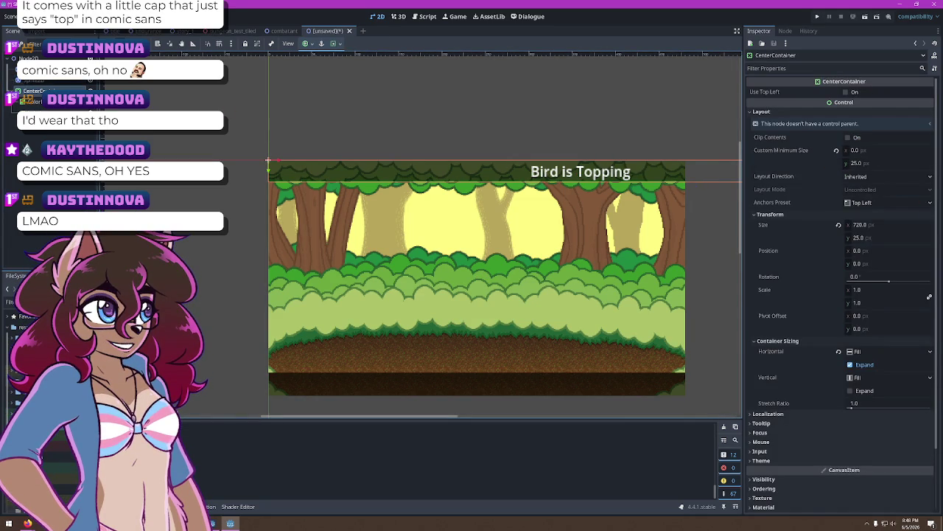
{"action": "left_click", "coordinate": [890, 225]}
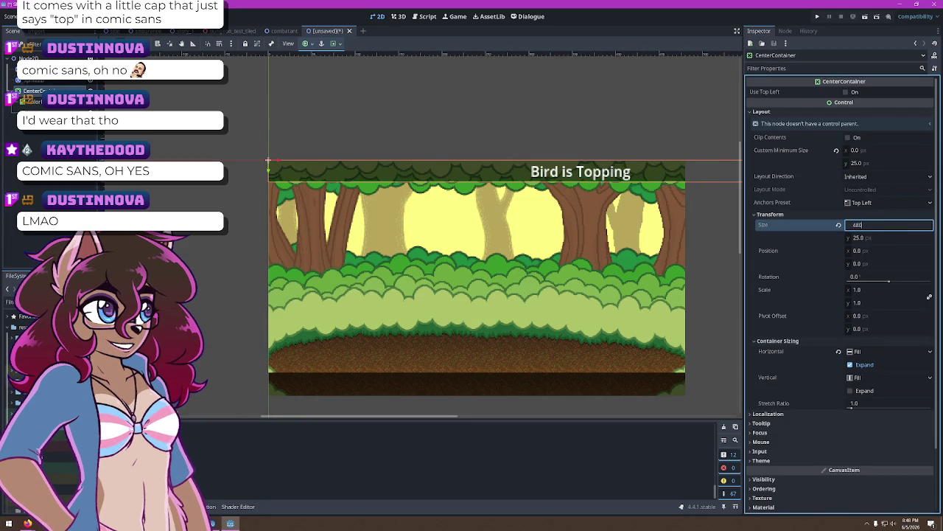
{"action": "key", "text": "Return"}
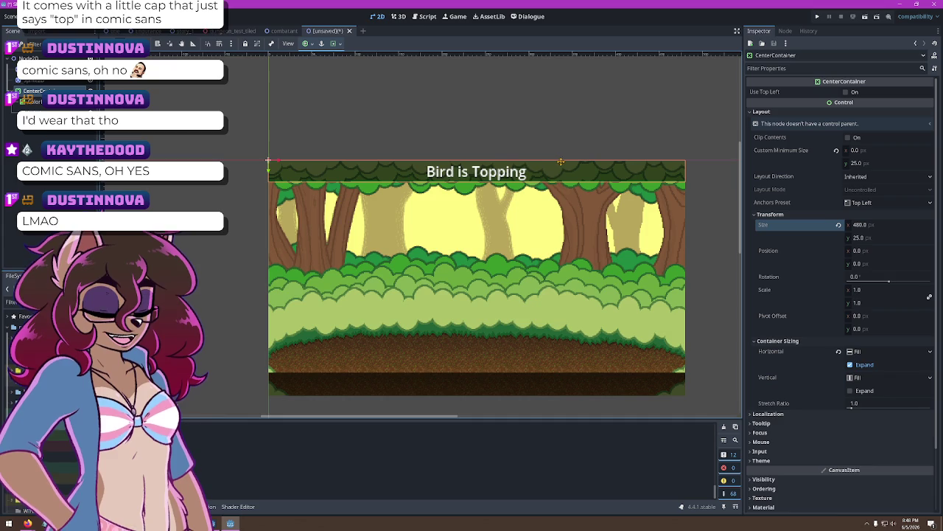
{"action": "left_click_drag", "start_coordinate": [568, 104], "coordinate": [562, 153]}
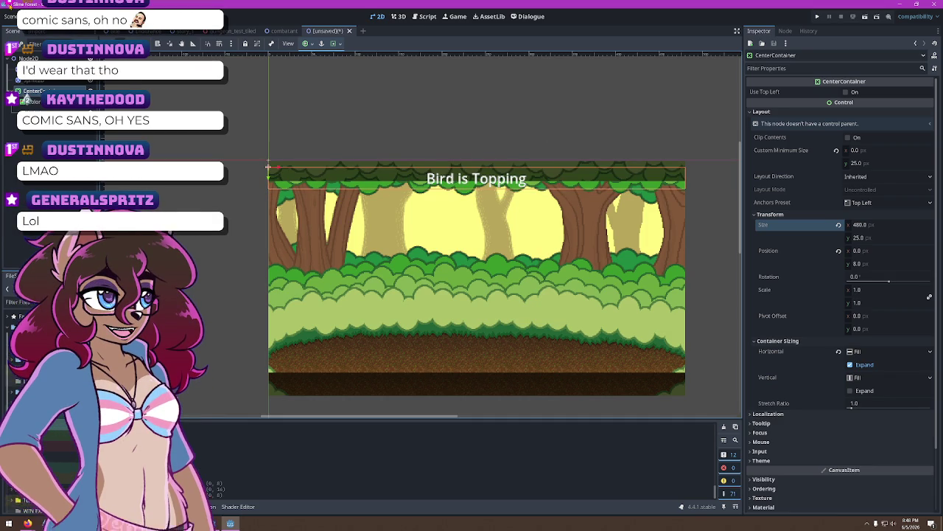
{"action": "left_click", "coordinate": [426, 169]}
{"action": "left_click", "coordinate": [426, 169]}
{"action": "left_click", "coordinate": [426, 169]}
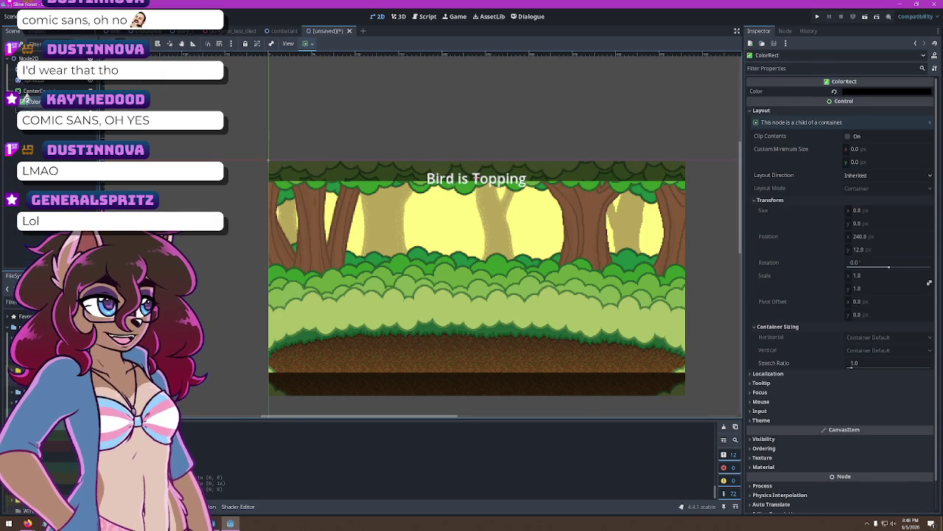
Review the ColorRect's clip contents and layout direction settings
{"action": "left_click", "coordinate": [849, 136]}
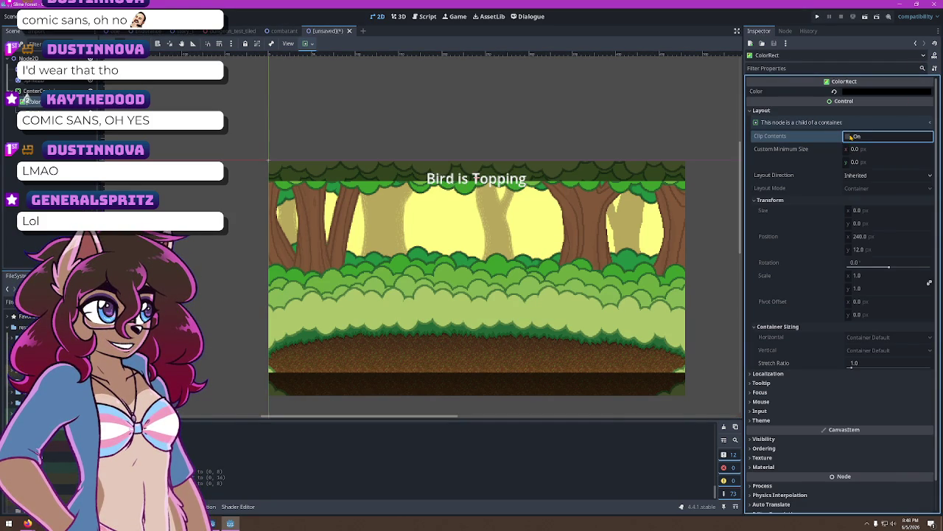
{"action": "left_click", "coordinate": [855, 180]}
{"action": "left_click", "coordinate": [851, 190]}
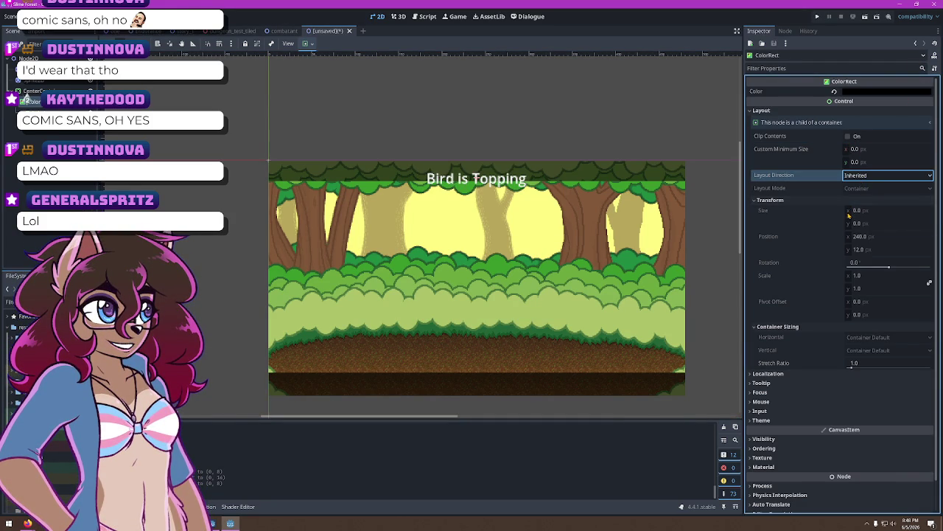
{"action": "scroll", "coordinate": [817, 287], "scroll_direction": "down", "scroll_amount": 1}
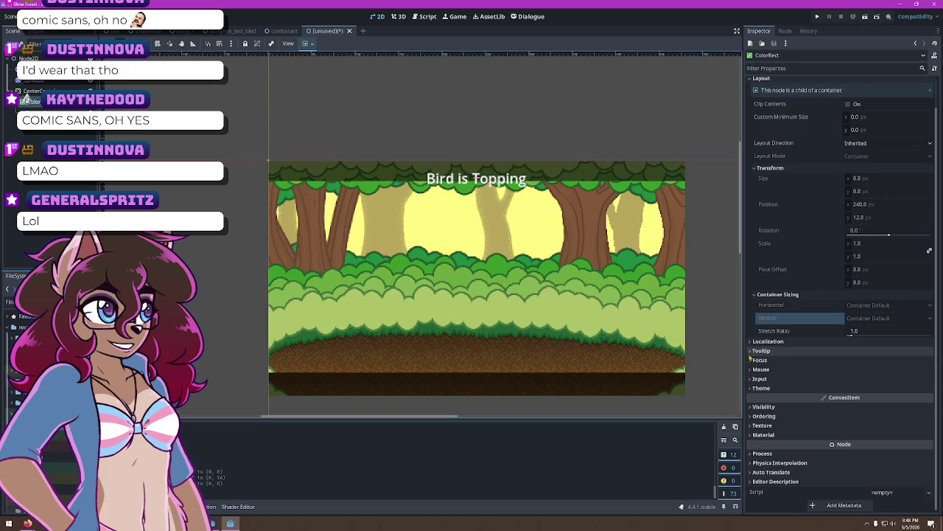
Select the CenterContainer in the Scene dock and open Create New Node for a child
{"action": "right_click", "coordinate": [35, 103]}
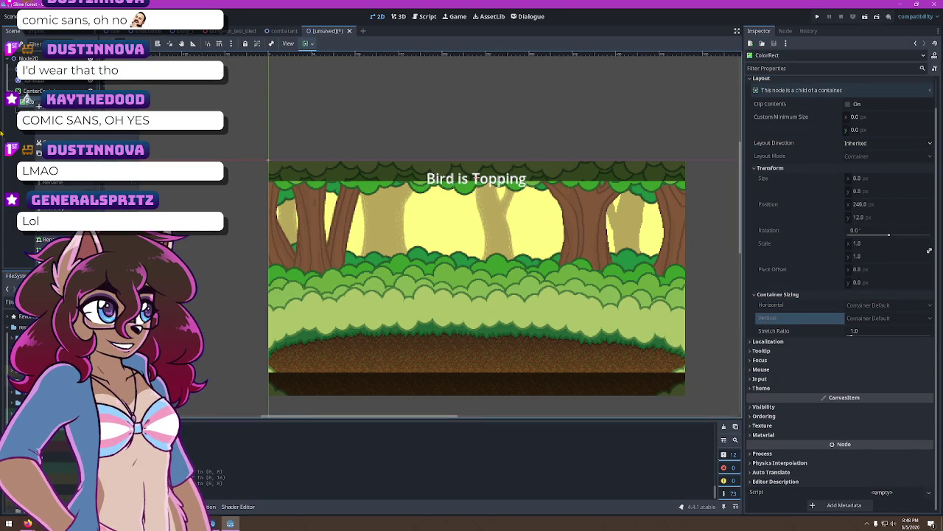
{"action": "key", "text": "Escape"}
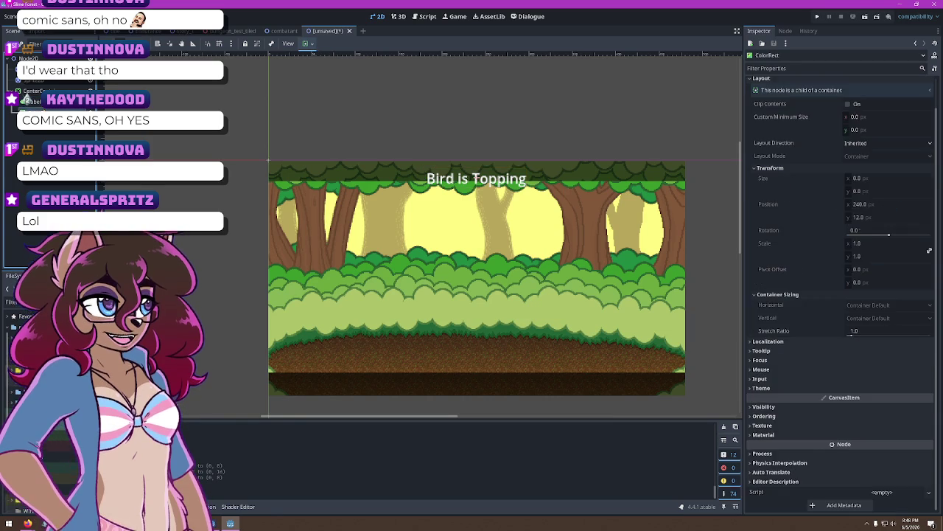
{"action": "left_click", "coordinate": [35, 97]}
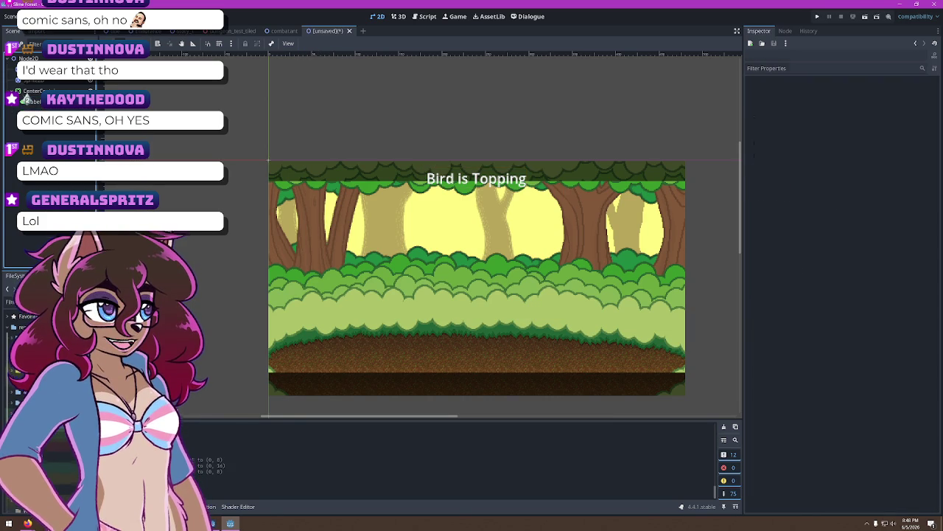
{"action": "left_click", "coordinate": [35, 96]}
{"action": "key", "text": "ctrl+a"}
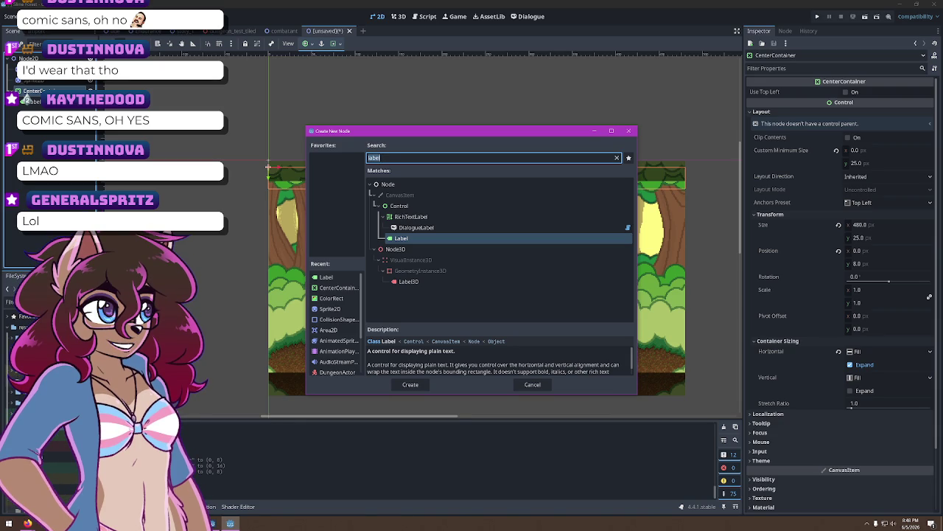
Search 'panel' and add a PanelContainer as the Bird is Topping label's parent
{"action": "type", "text": "panel"}
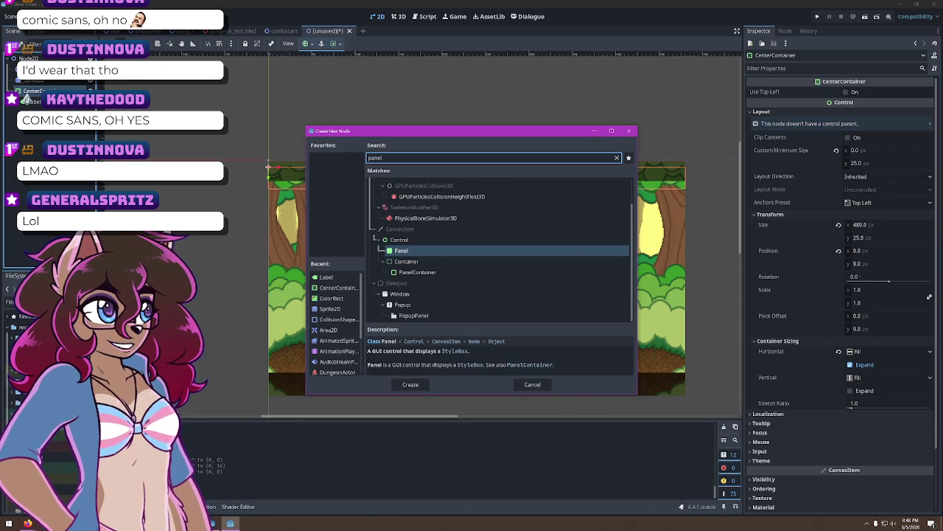
{"action": "double_click", "coordinate": [417, 272]}
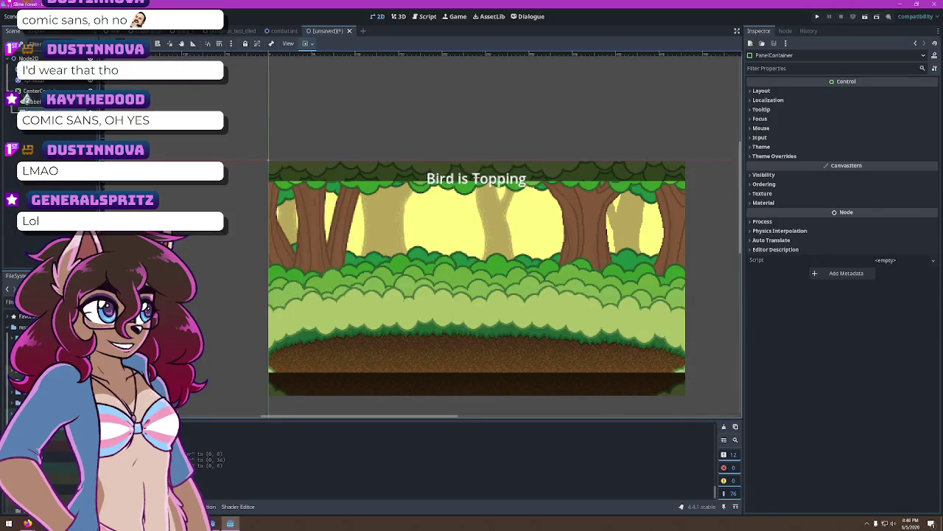
{"action": "left_click", "coordinate": [427, 171]}
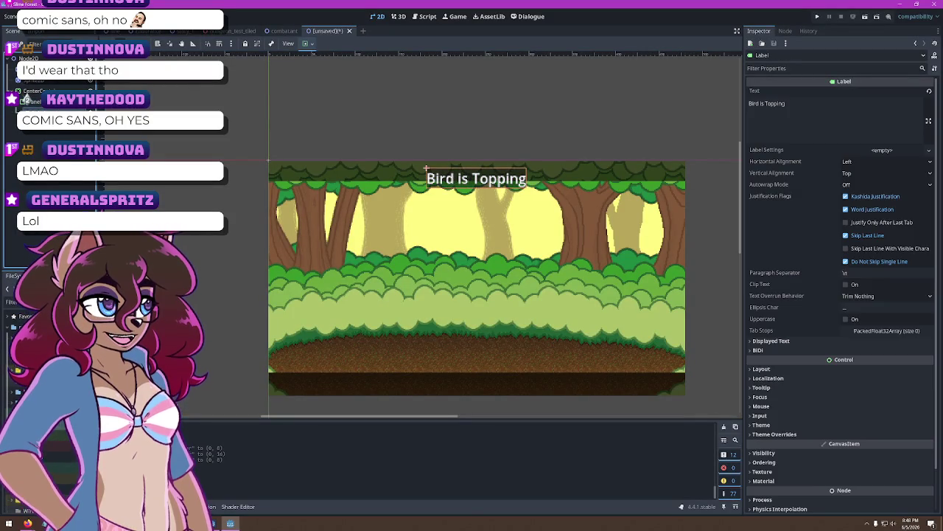
{"action": "left_click", "coordinate": [426, 169]}
Expand the PanelContainer's Layout, Container Sizing and Transform sections to review its size and position
{"action": "scroll", "coordinate": [412, 170], "scroll_direction": "up", "scroll_amount": 5}
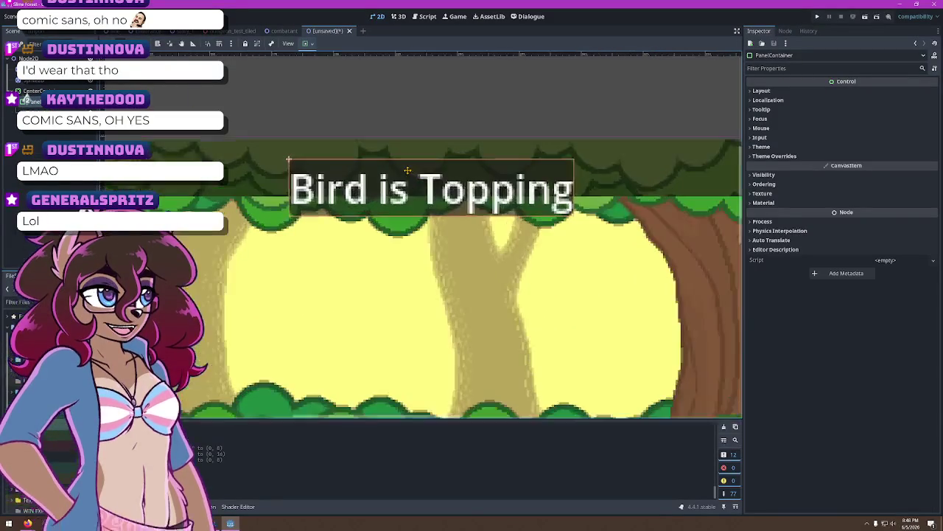
{"action": "scroll", "coordinate": [408, 170], "scroll_direction": "down", "scroll_amount": 3}
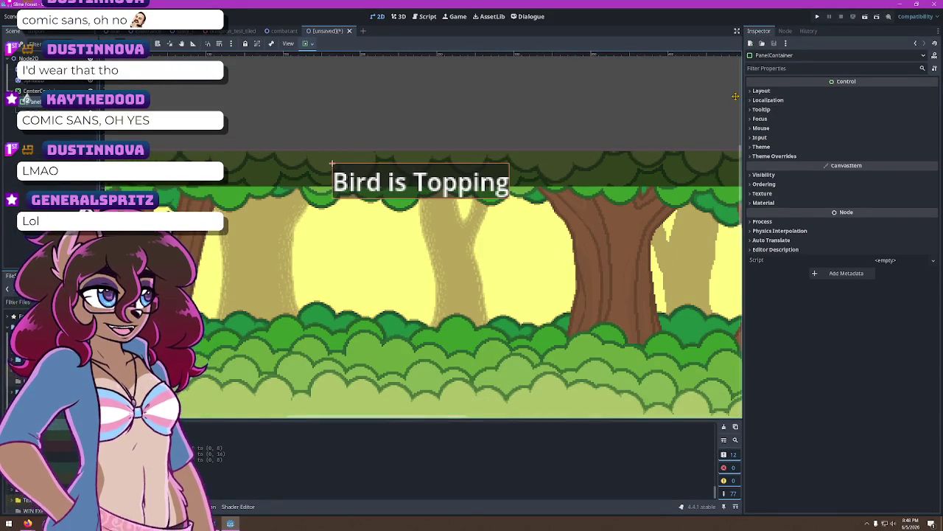
{"action": "left_click", "coordinate": [753, 91]}
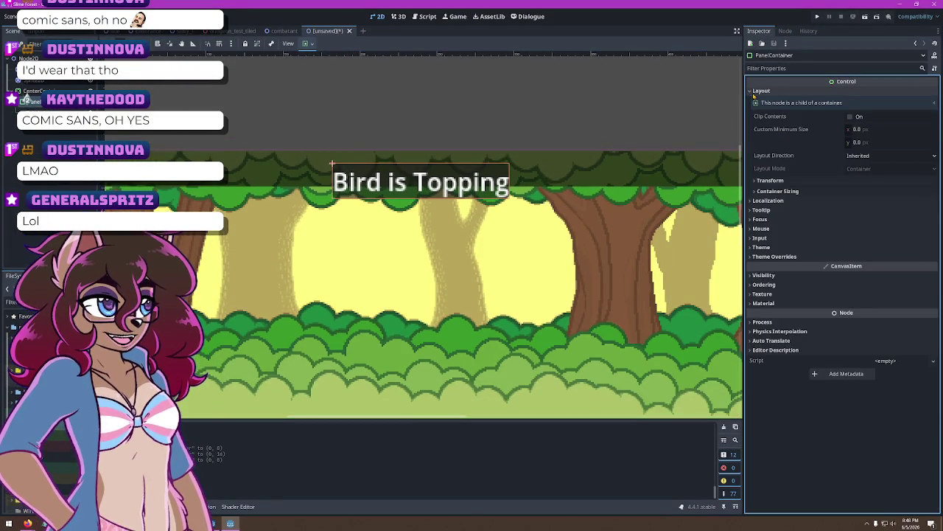
{"action": "left_click", "coordinate": [753, 191]}
{"action": "left_click", "coordinate": [769, 181]}
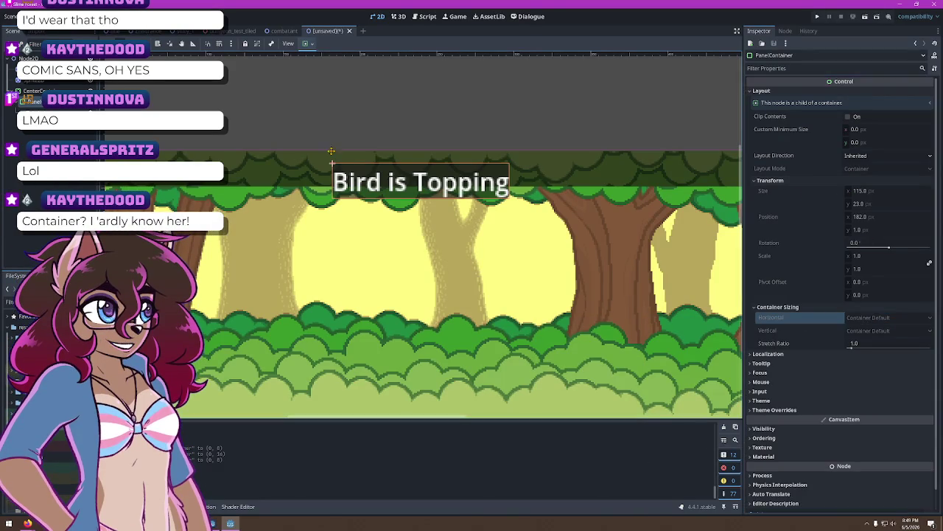
{"action": "left_click", "coordinate": [420, 182]}
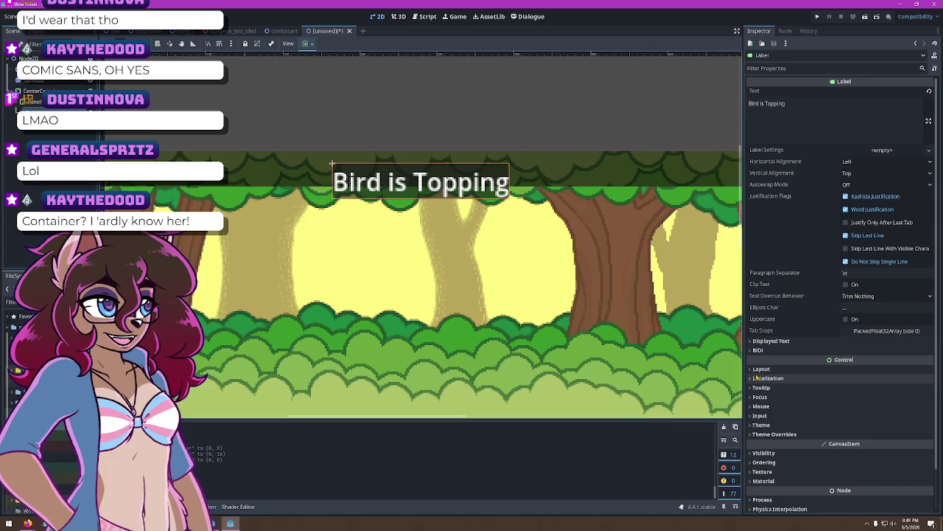
{"action": "left_click", "coordinate": [804, 368]}
{"action": "scroll", "coordinate": [807, 381], "scroll_direction": "down", "scroll_amount": 4}
{"action": "left_click", "coordinate": [767, 323]}
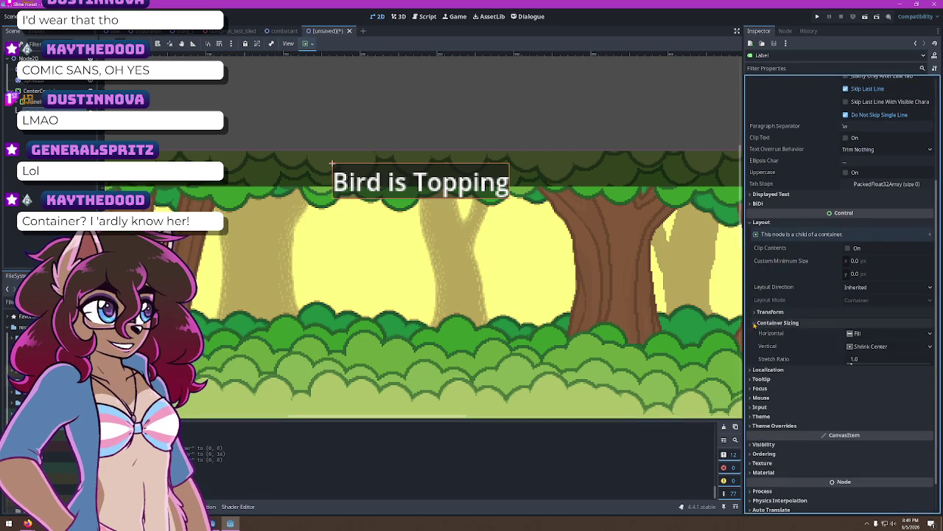
{"action": "left_click", "coordinate": [867, 334]}
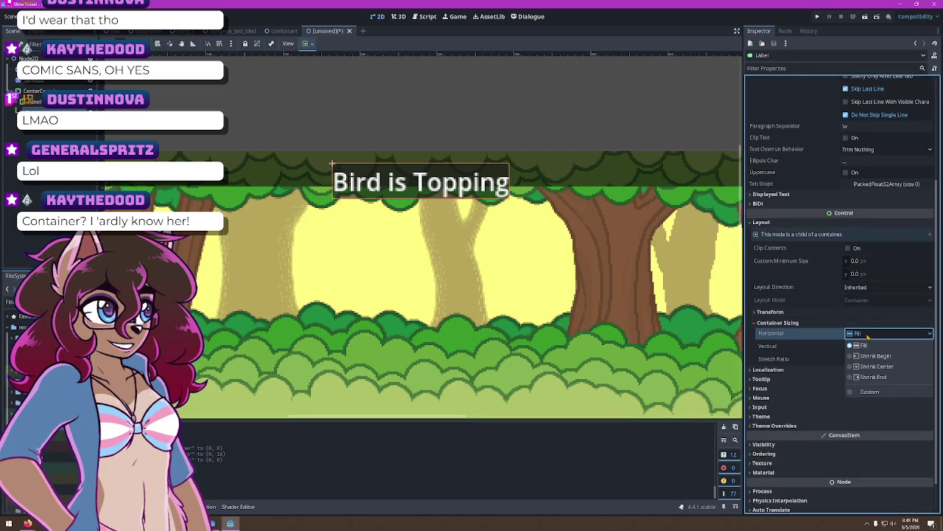
{"action": "left_click", "coordinate": [863, 345]}
{"action": "left_click", "coordinate": [34, 90]}
{"action": "scroll", "coordinate": [822, 357], "scroll_direction": "down", "scroll_amount": 2}
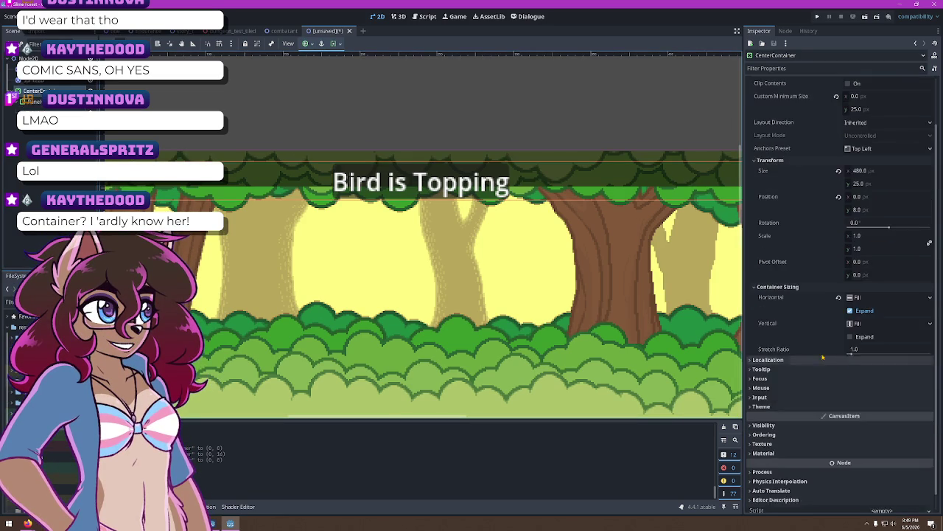
{"action": "scroll", "coordinate": [823, 357], "scroll_direction": "down", "scroll_amount": 1}
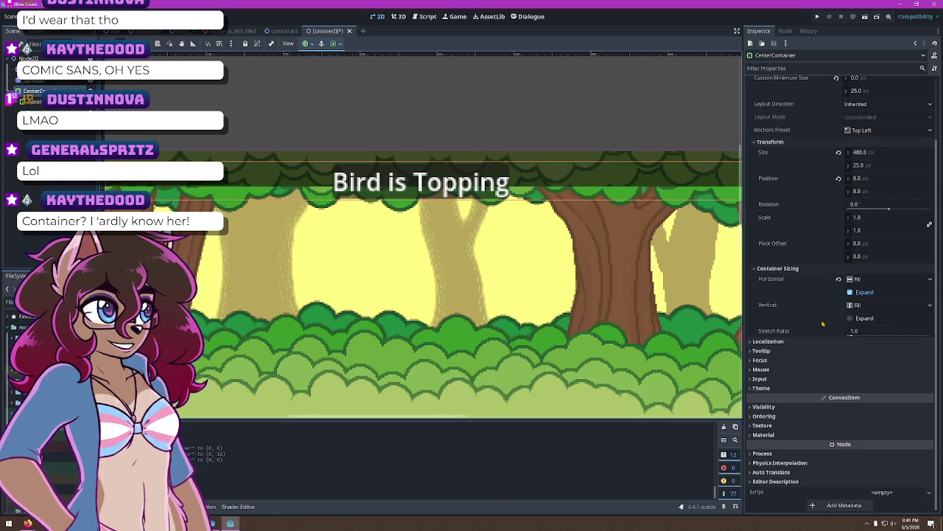
{"action": "scroll", "coordinate": [832, 323], "scroll_direction": "up", "scroll_amount": 3}
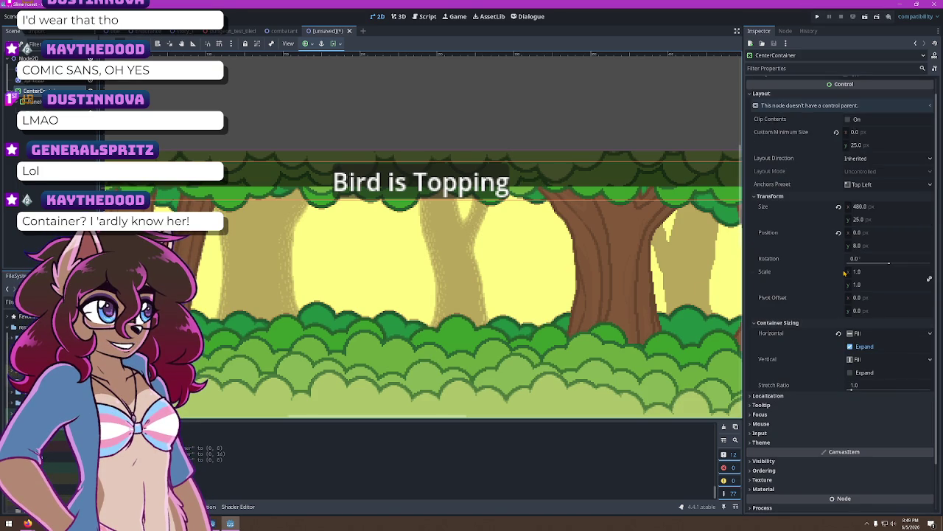
{"action": "scroll", "coordinate": [498, 181], "scroll_direction": "up", "scroll_amount": 5}
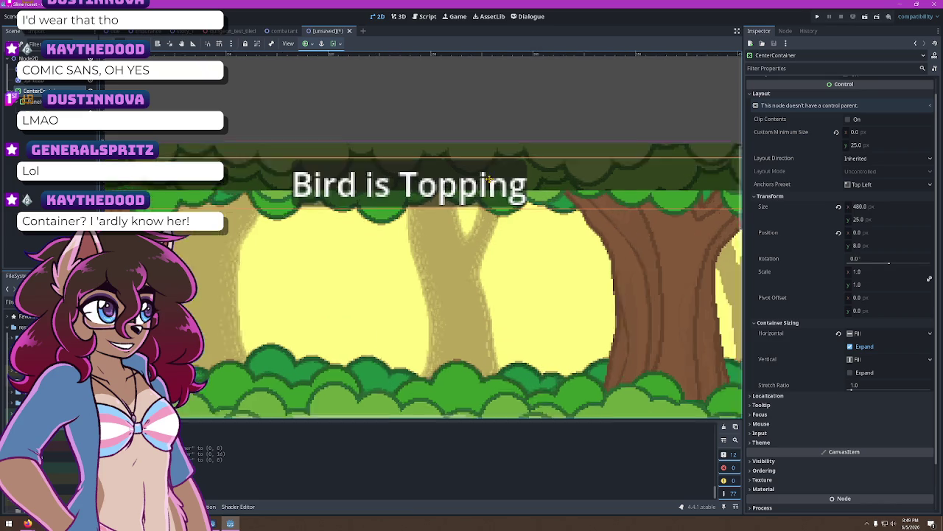
{"action": "scroll", "coordinate": [497, 181], "scroll_direction": "down", "scroll_amount": 5}
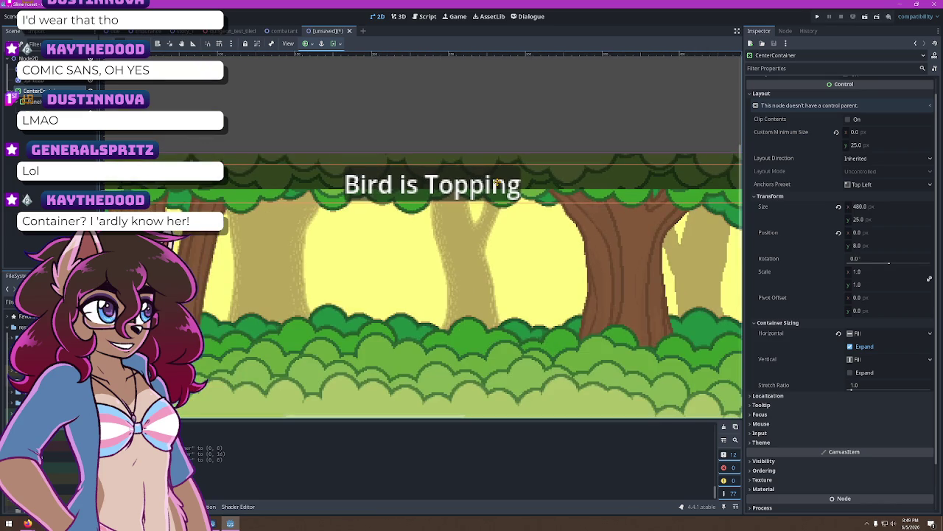
{"action": "scroll", "coordinate": [876, 161], "scroll_direction": "up", "scroll_amount": 1}
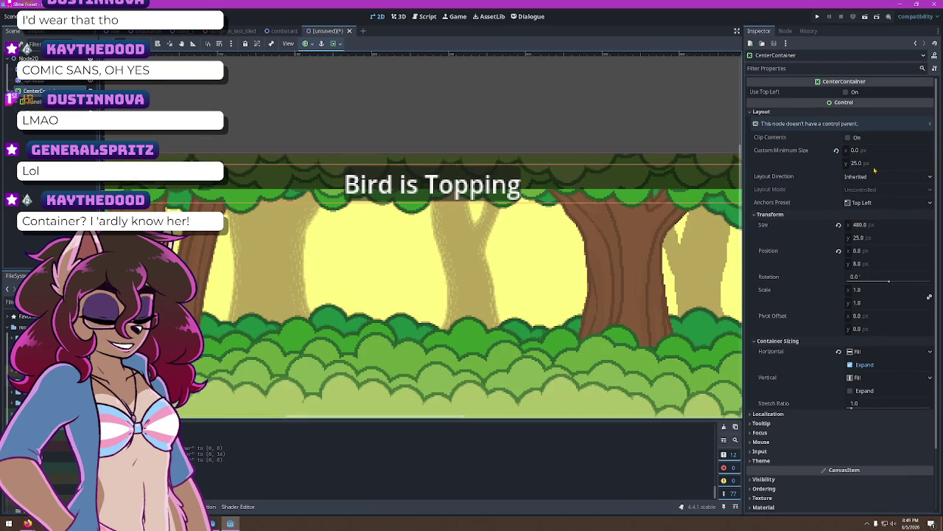
{"action": "scroll", "coordinate": [855, 192], "scroll_direction": "down", "scroll_amount": 4}
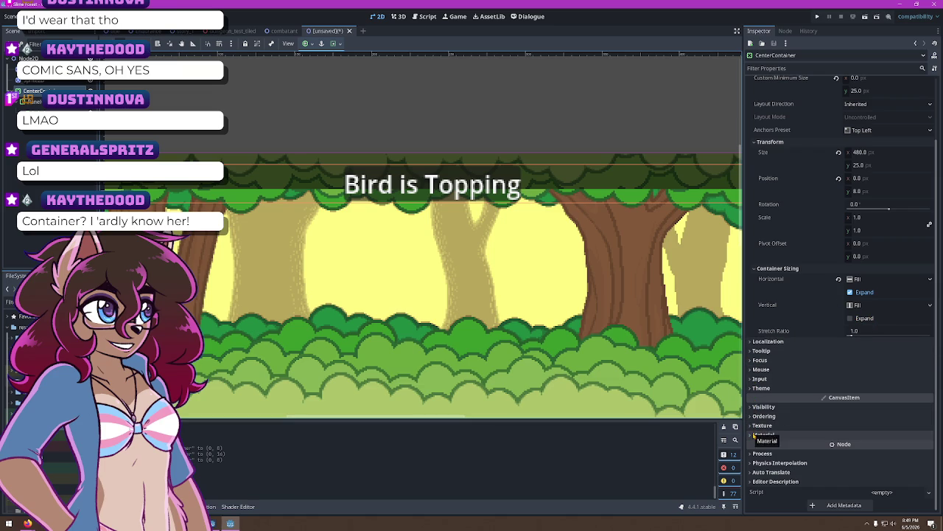
{"action": "scroll", "coordinate": [768, 376], "scroll_direction": "up", "scroll_amount": 2}
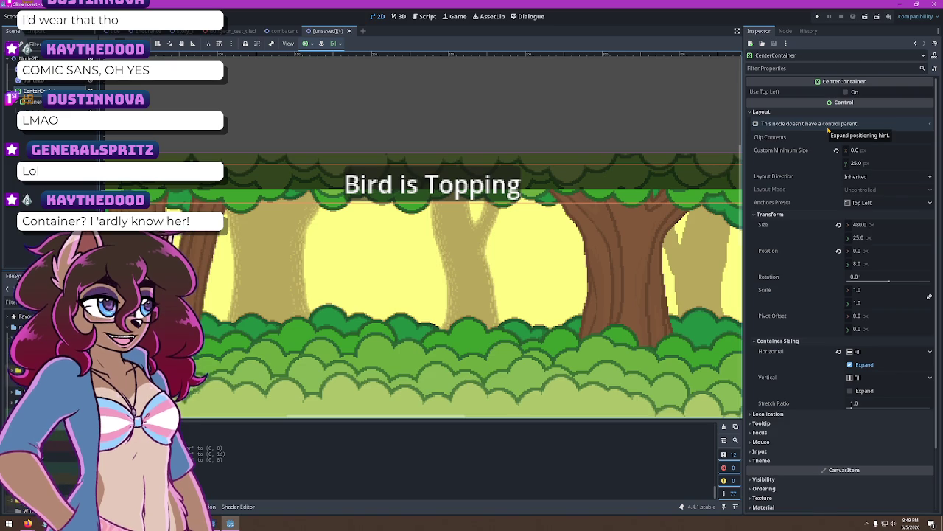
{"action": "left_click", "coordinate": [921, 126]}
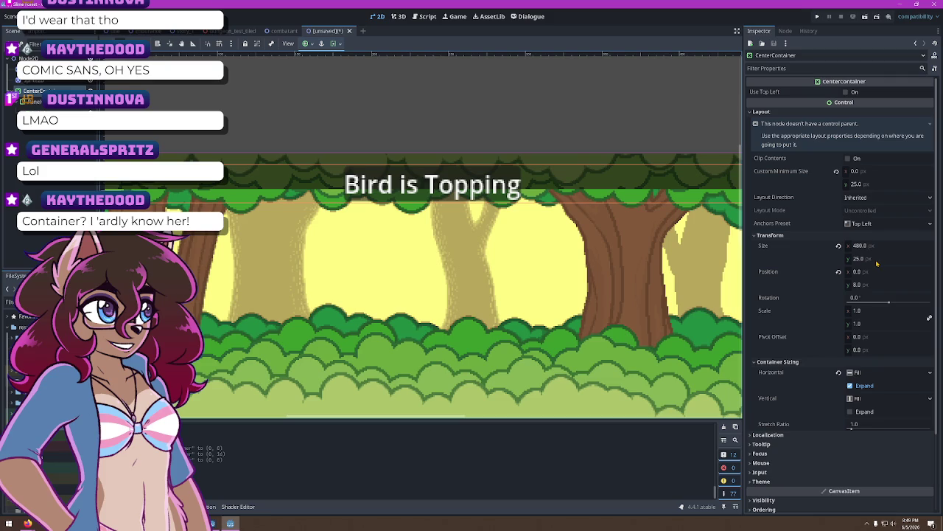
{"action": "left_click", "coordinate": [875, 130]}
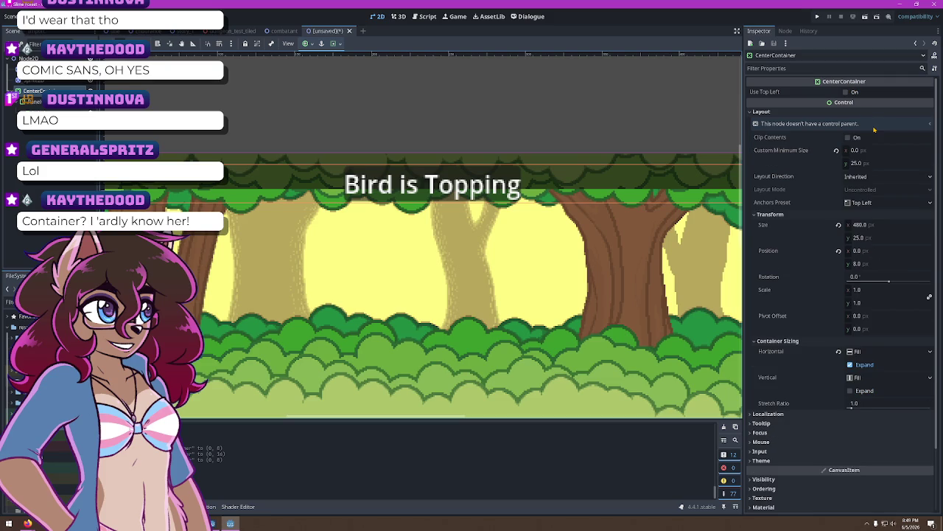
{"action": "left_click", "coordinate": [849, 138]}
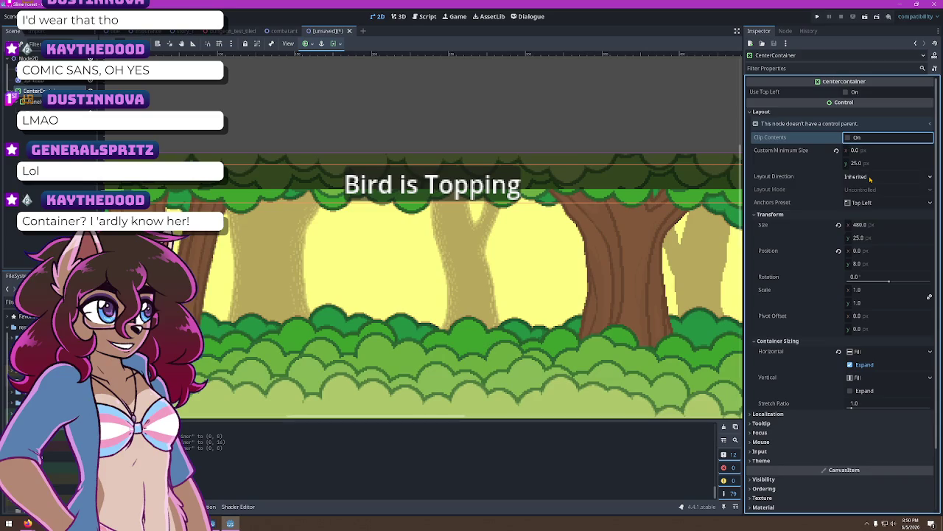
{"action": "left_click", "coordinate": [870, 177]}
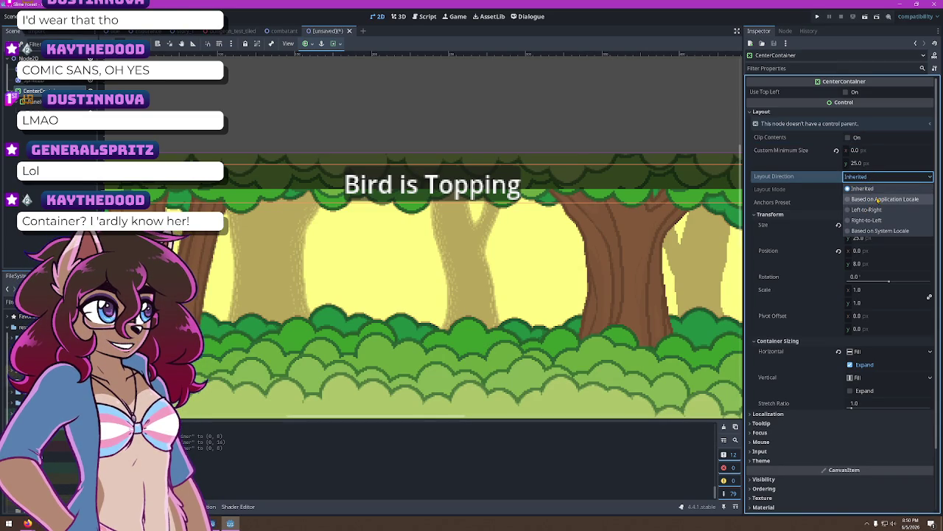
{"action": "left_click", "coordinate": [786, 162]}
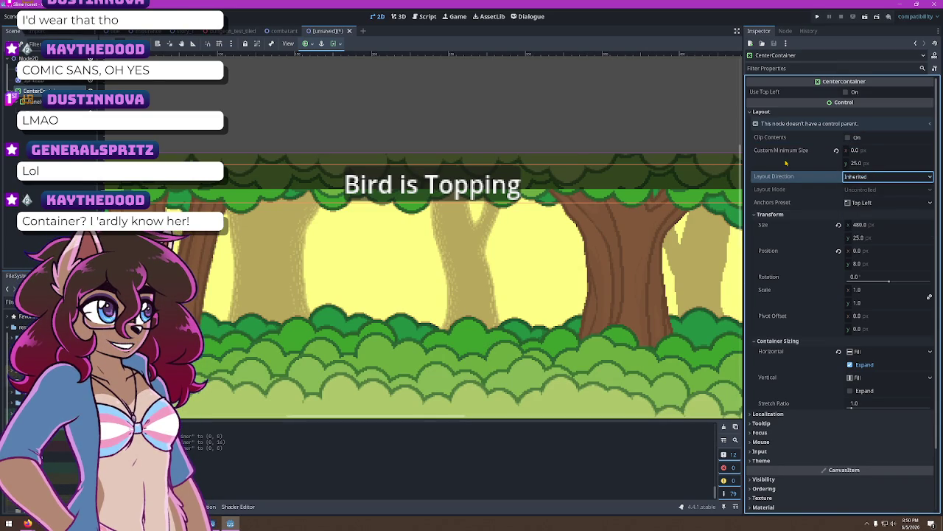
{"action": "left_click", "coordinate": [874, 203]}
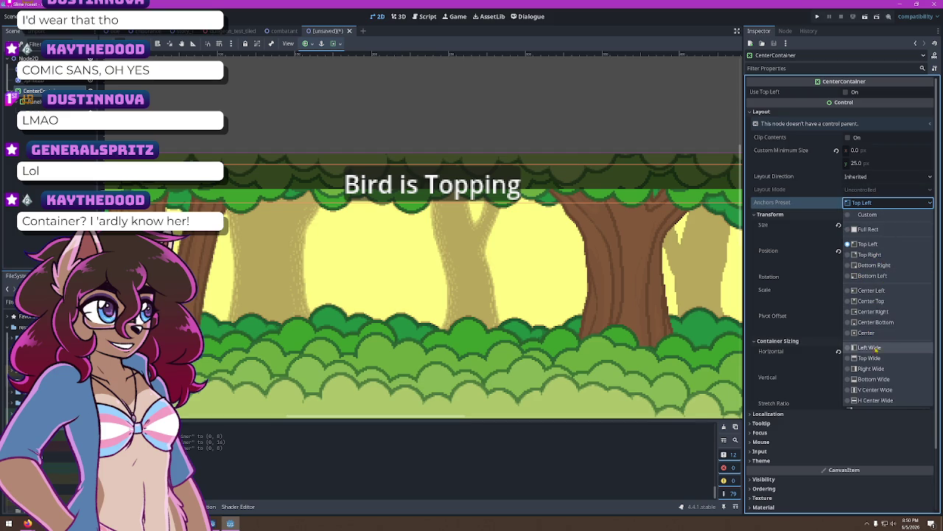
{"action": "left_click", "coordinate": [887, 301]}
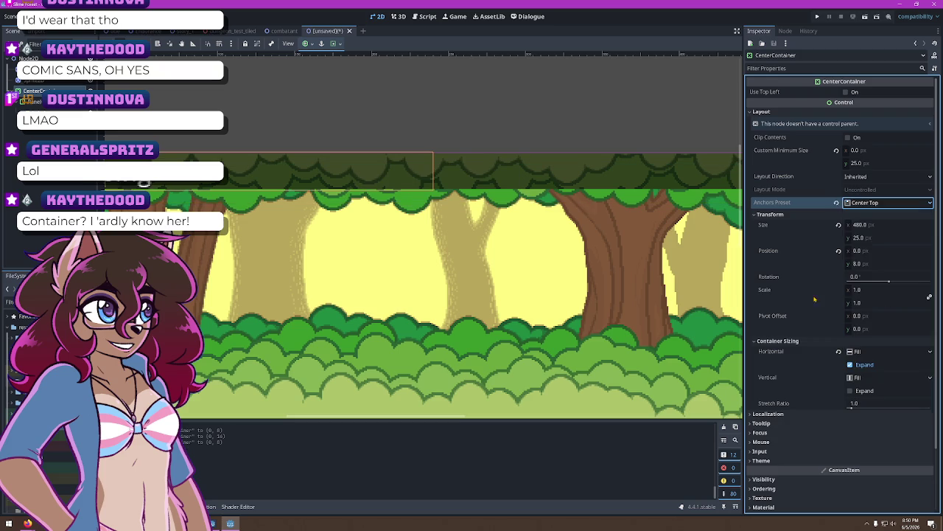
{"action": "left_click_drag", "start_coordinate": [542, 177], "coordinate": [633, 168]}
{"action": "scroll", "coordinate": [504, 196], "scroll_direction": "down", "scroll_amount": 1}
{"action": "left_click_drag", "start_coordinate": [551, 178], "coordinate": [589, 183]}
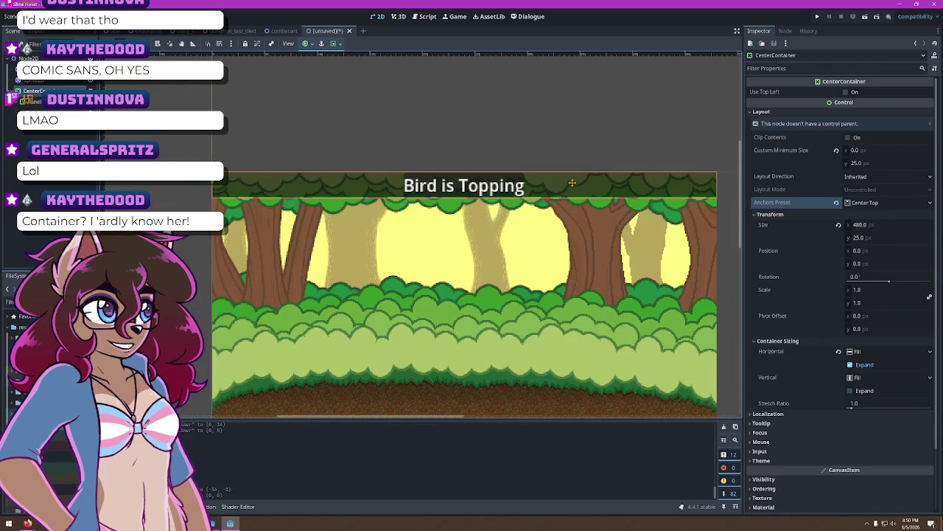
{"action": "scroll", "coordinate": [567, 183], "scroll_direction": "up", "scroll_amount": 2}
{"action": "scroll", "coordinate": [519, 199], "scroll_direction": "down", "scroll_amount": 2}
{"action": "key", "text": "ctrl+z"}
{"action": "key", "text": "ctrl+z"}
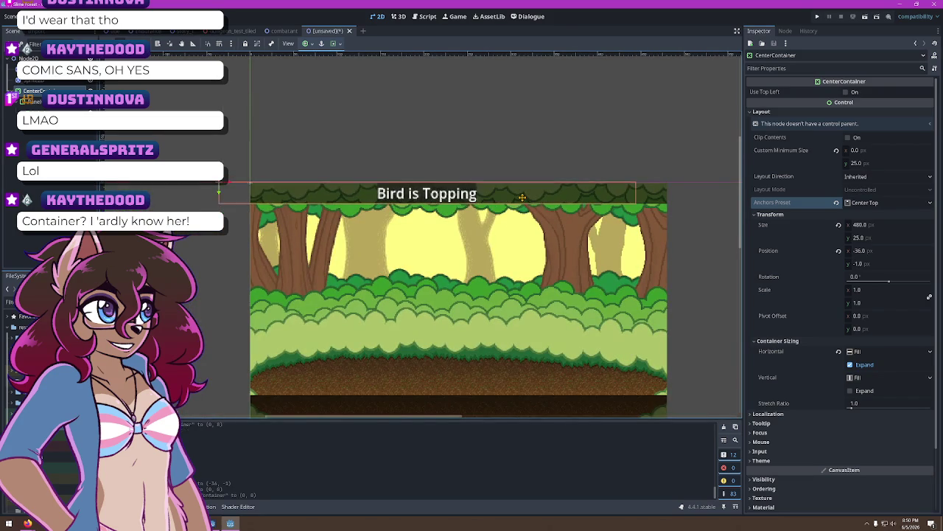
{"action": "key", "text": "ctrl+z"}
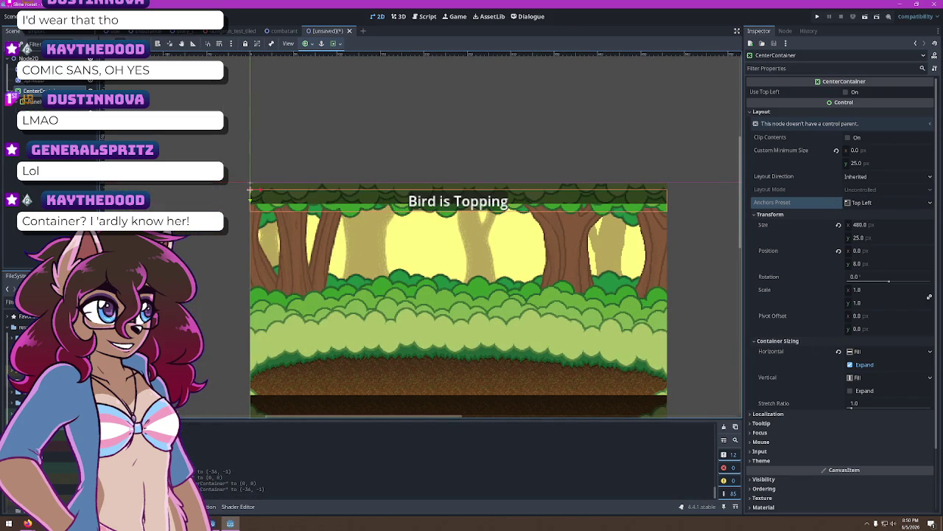
{"action": "scroll", "coordinate": [557, 187], "scroll_direction": "up", "scroll_amount": 3}
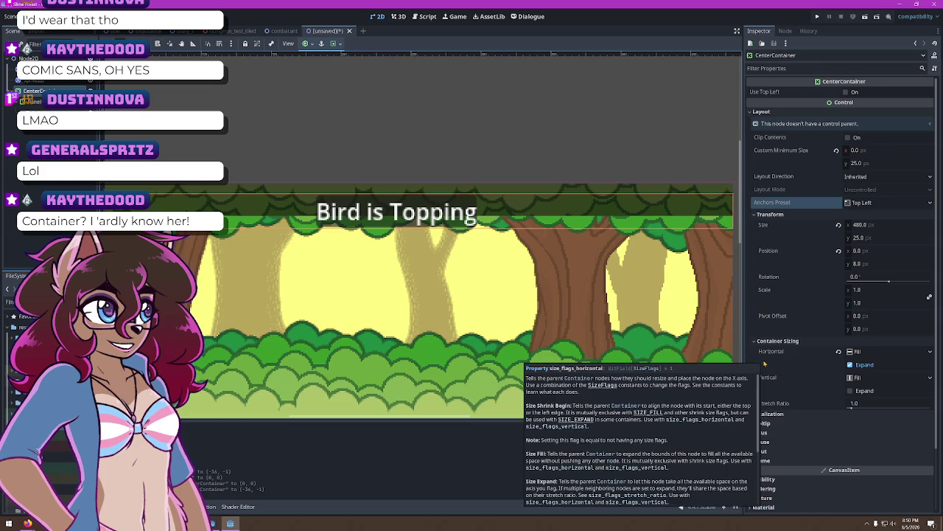
{"action": "left_click", "coordinate": [37, 101]}
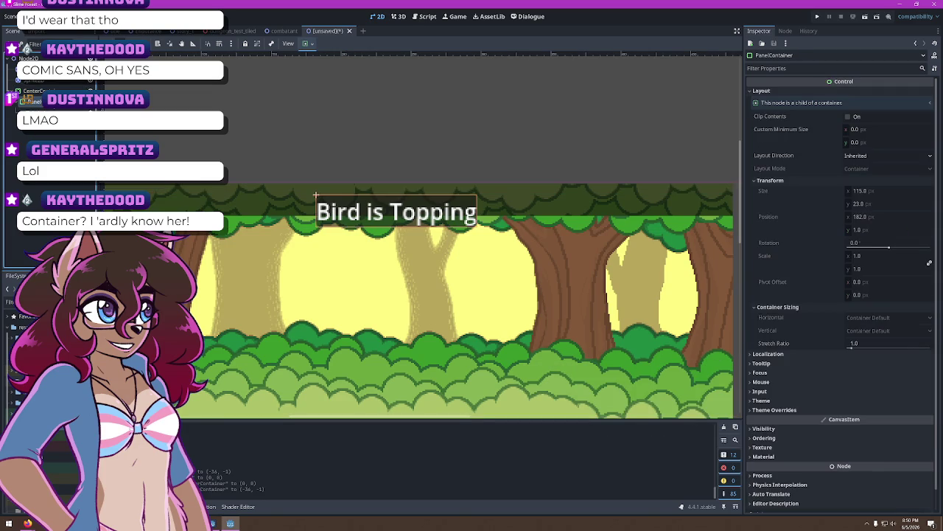
Move the PanelContainer out, reset its position to 0, 0, and enable Horizontal Expand with Fill
{"action": "left_click_drag", "start_coordinate": [36, 101], "coordinate": [37, 88]}
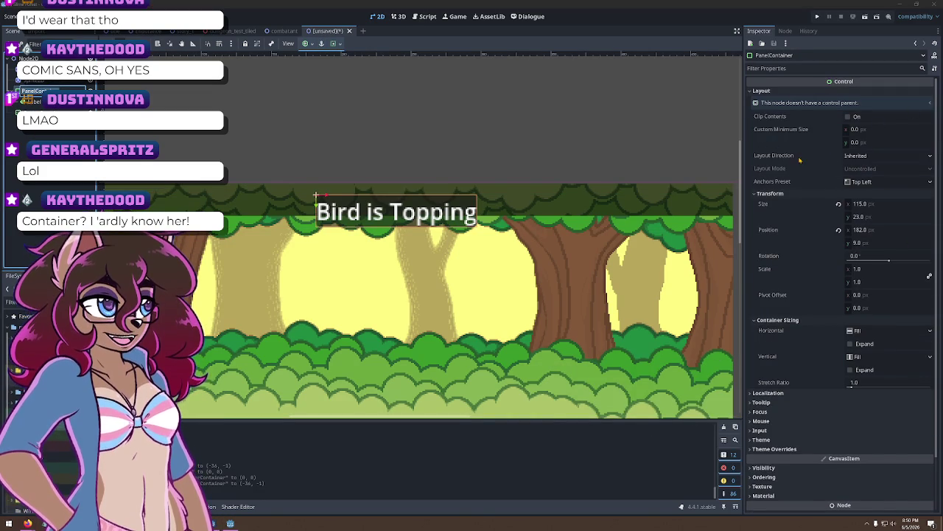
{"action": "left_click", "coordinate": [838, 229]}
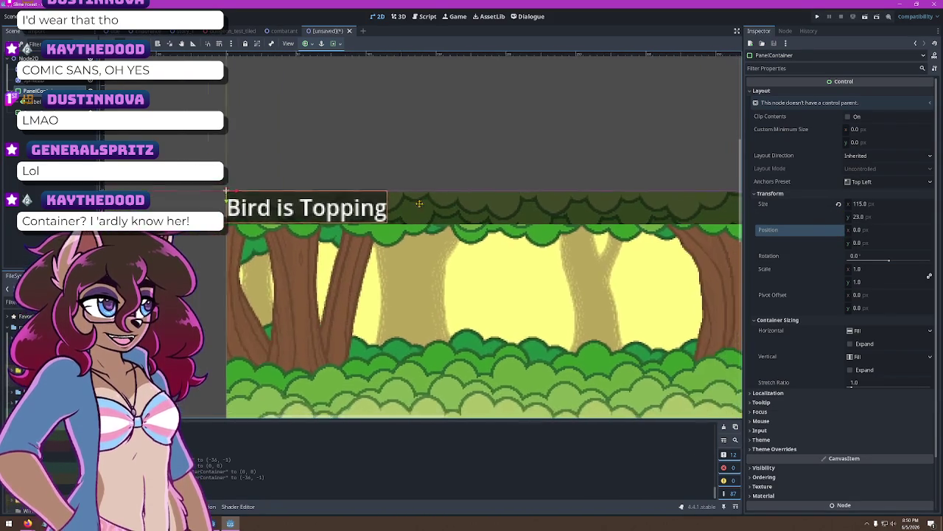
{"action": "left_click", "coordinate": [864, 344]}
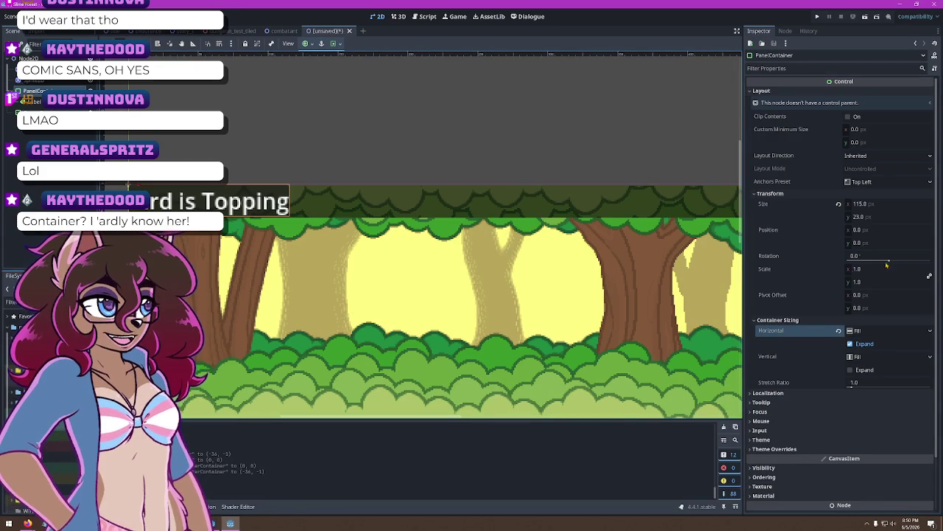
{"action": "left_click", "coordinate": [875, 331]}
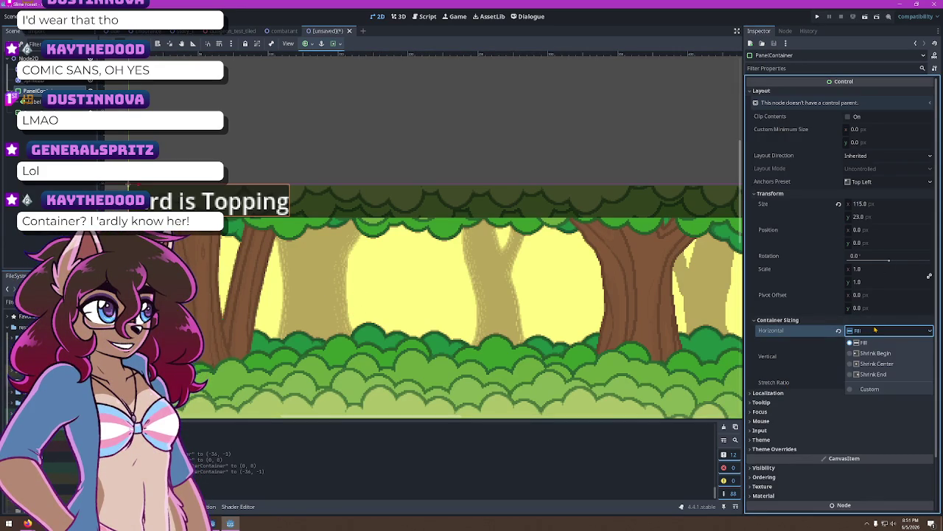
{"action": "left_click", "coordinate": [841, 356]}
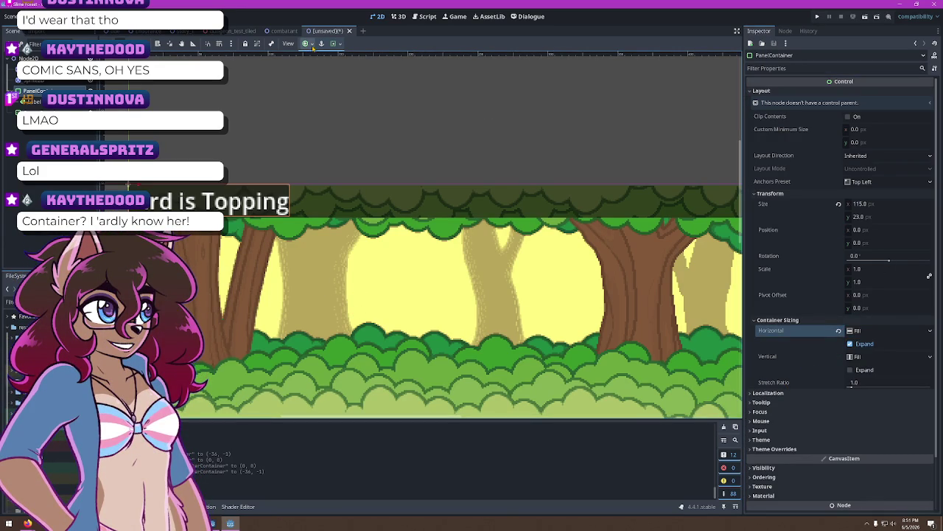
{"action": "left_click", "coordinate": [336, 45]}
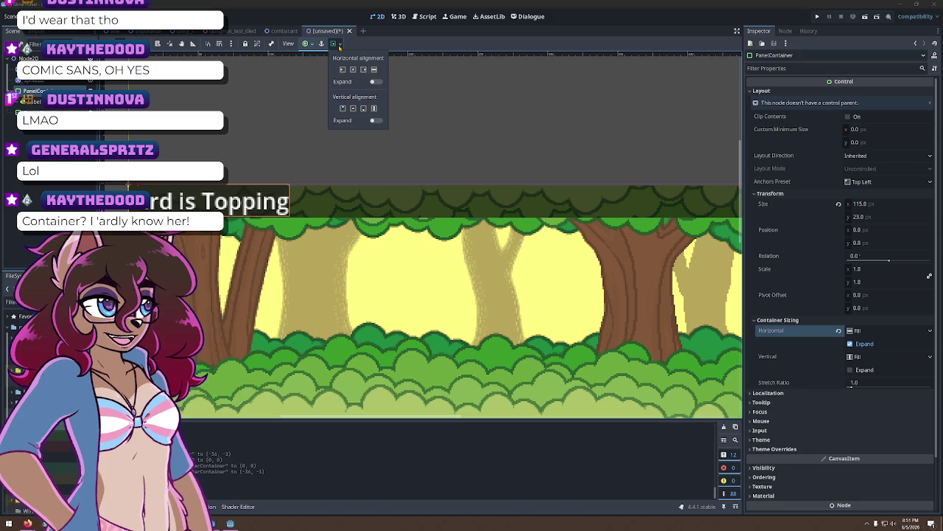
{"action": "left_click", "coordinate": [375, 81]}
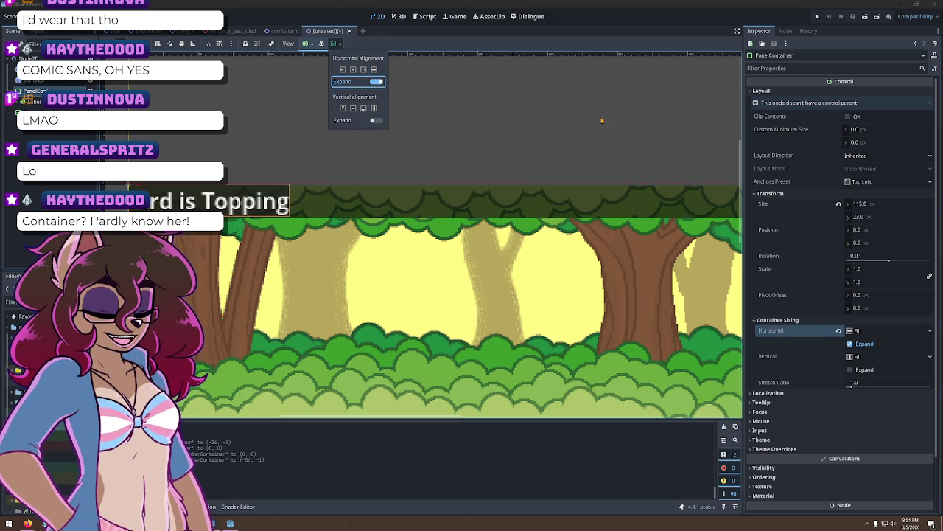
{"action": "left_click", "coordinate": [814, 229]}
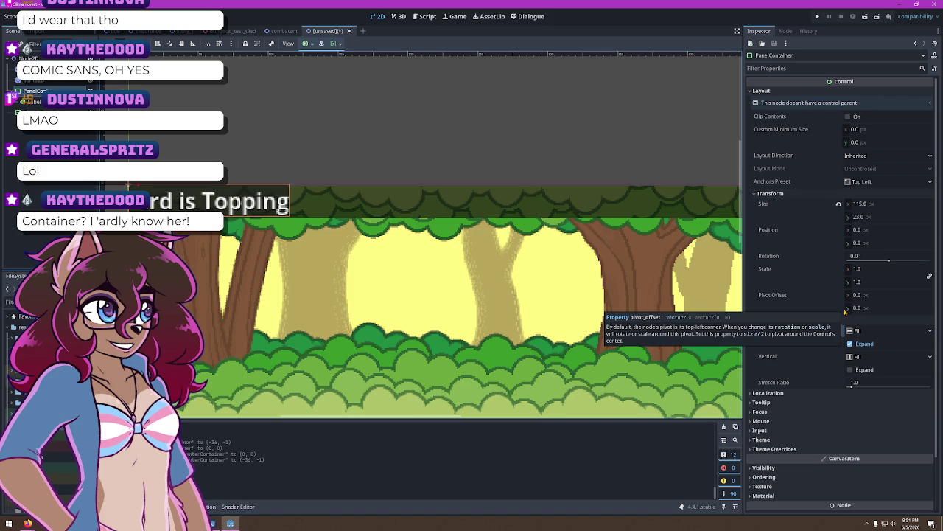
Set the PanelContainer's Size x to 720, then to 480
{"action": "left_click", "coordinate": [870, 204]}
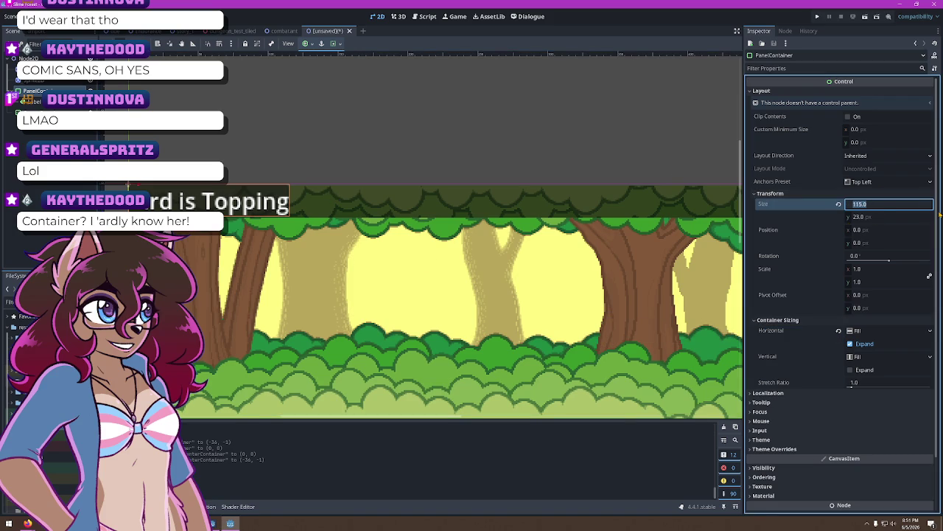
{"action": "type", "text": "720"}
{"action": "key", "text": "Return"}
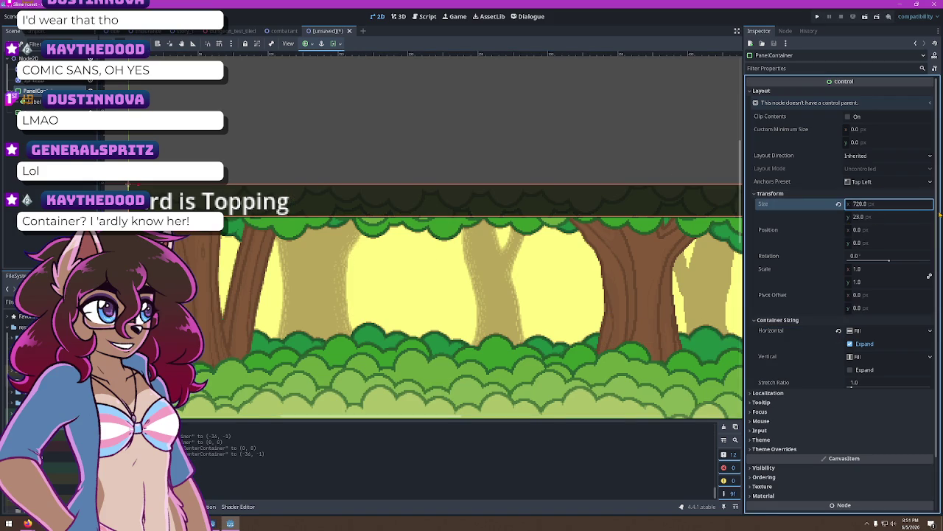
{"action": "scroll", "coordinate": [422, 110], "scroll_direction": "down", "scroll_amount": 4}
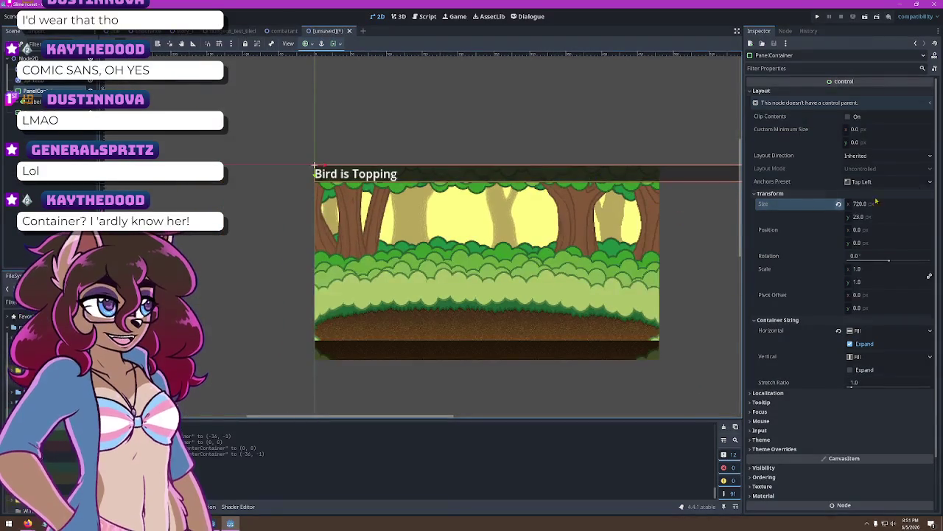
{"action": "left_click", "coordinate": [876, 206]}
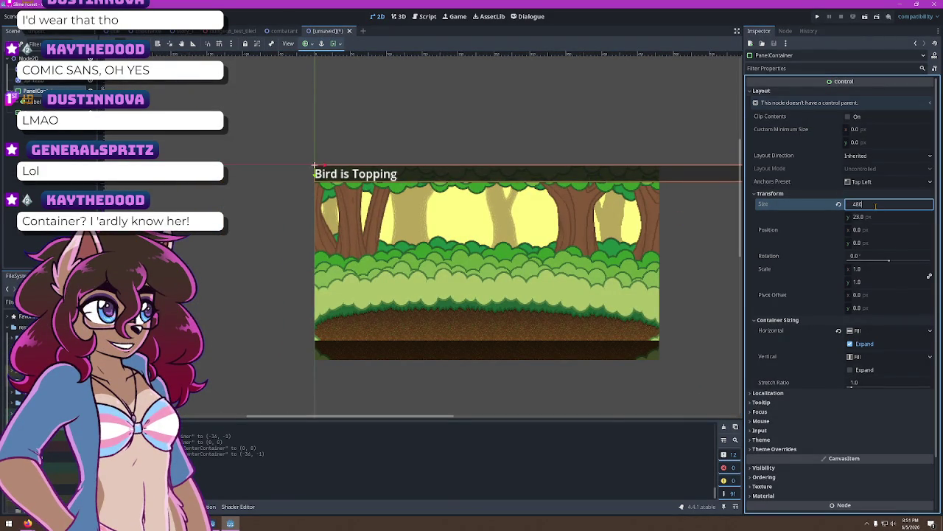
{"action": "key", "text": "Return"}
{"action": "scroll", "coordinate": [546, 140], "scroll_direction": "up", "scroll_amount": 3}
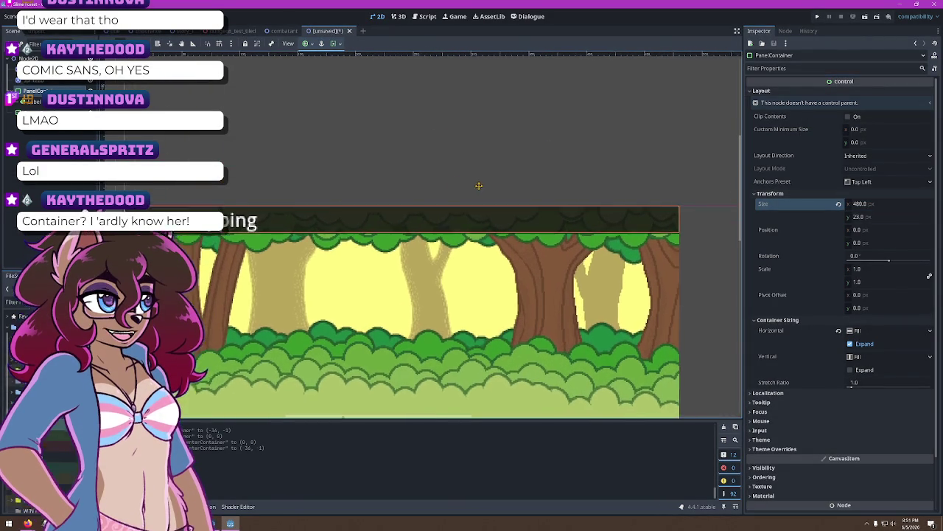
{"action": "scroll", "coordinate": [479, 186], "scroll_direction": "left", "scroll_amount": 4}
Drag the Label out of its container in the Scene tree, then undo the move
{"action": "left_click", "coordinate": [33, 101]}
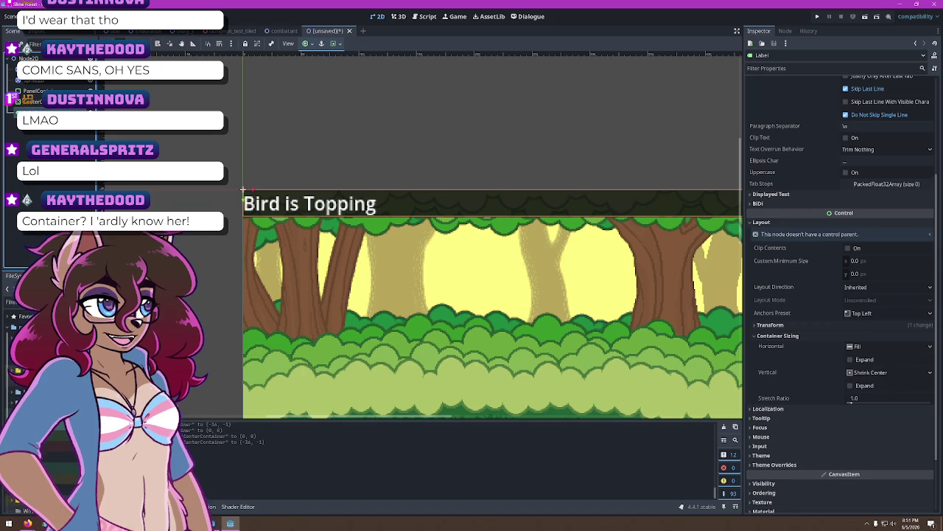
{"action": "left_click_drag", "start_coordinate": [33, 100], "coordinate": [30, 58]}
{"action": "key", "text": "ctrl+z"}
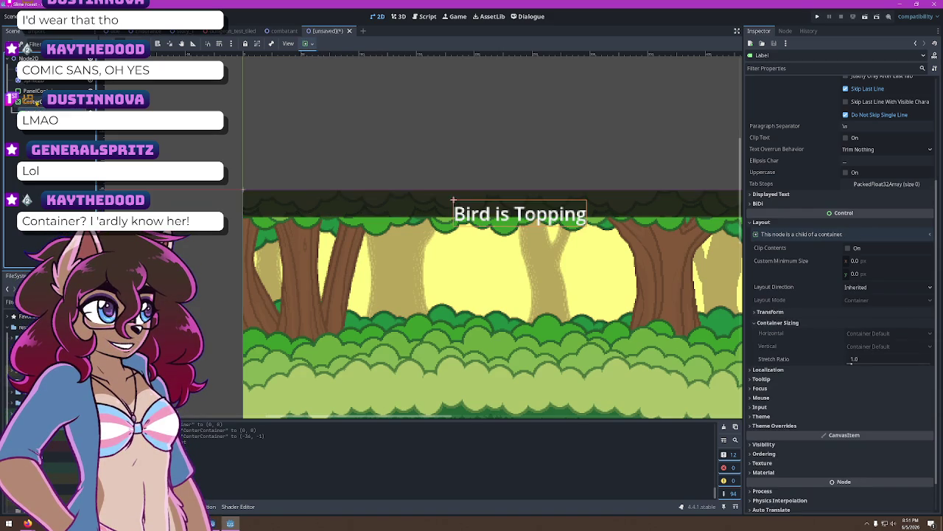
{"action": "left_click", "coordinate": [39, 98]}
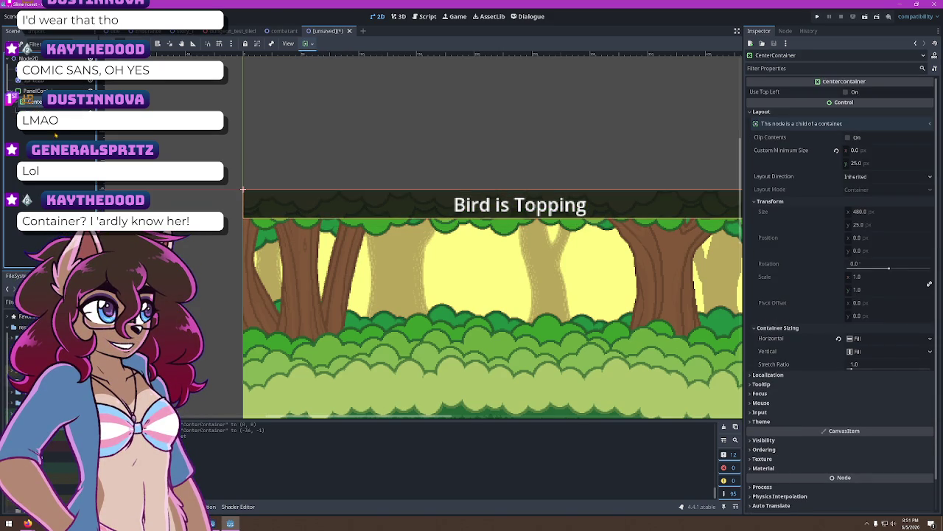
{"action": "left_click", "coordinate": [33, 91]}
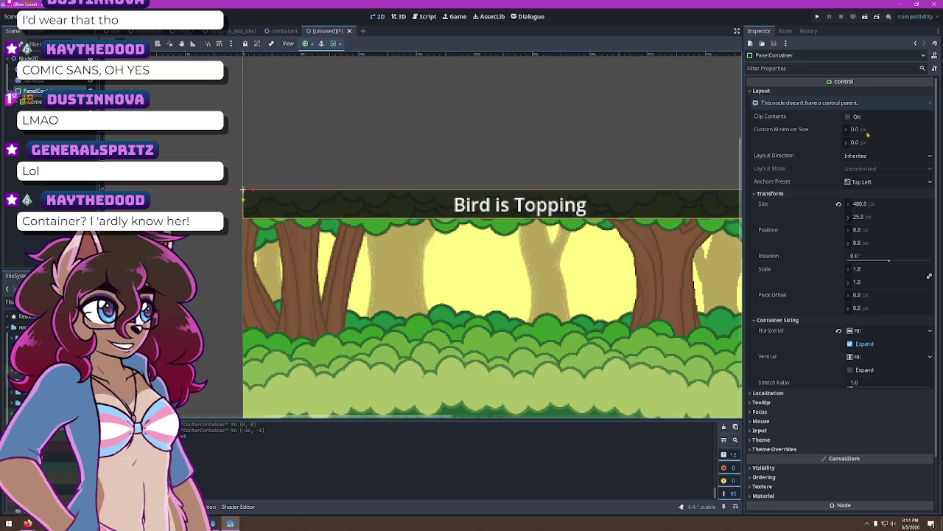
{"action": "left_click", "coordinate": [882, 155]}
{"action": "left_click", "coordinate": [884, 181]}
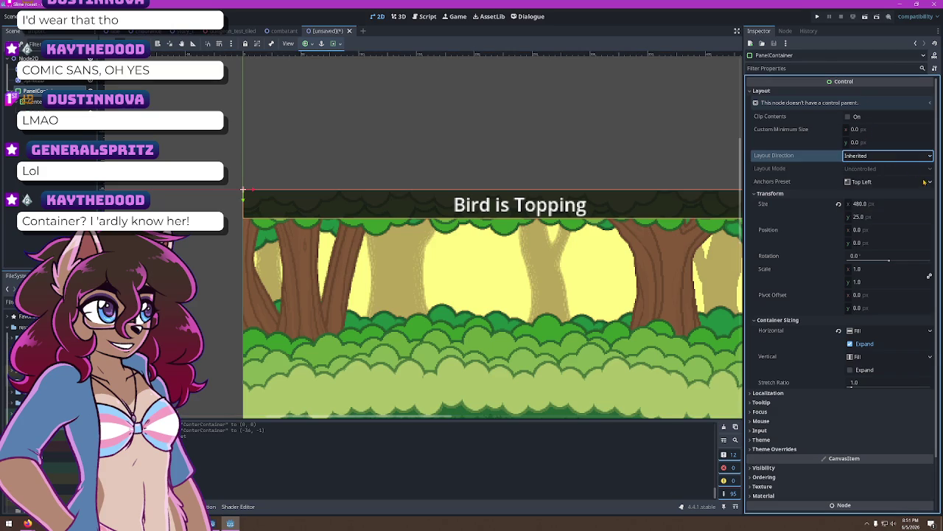
{"action": "left_click", "coordinate": [884, 181]}
{"action": "left_click", "coordinate": [884, 181]}
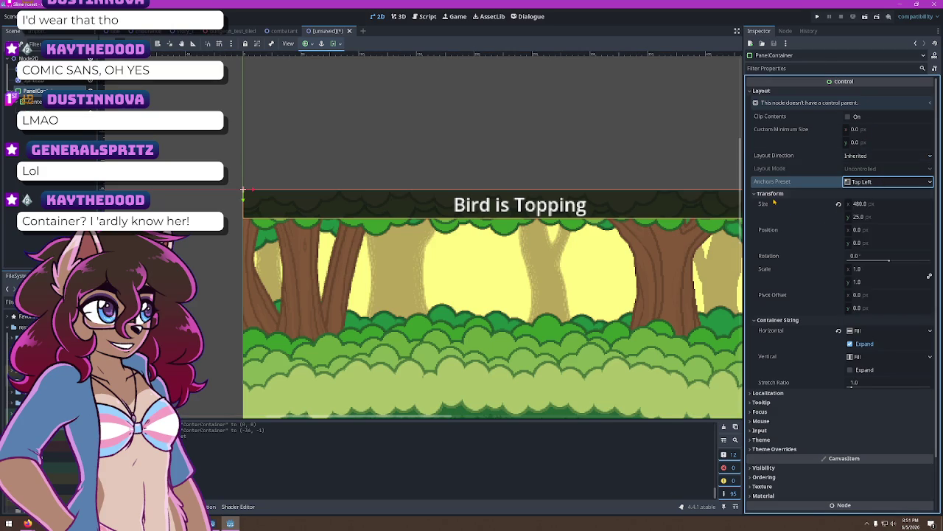
{"action": "scroll", "coordinate": [816, 311], "scroll_direction": "down", "scroll_amount": 2}
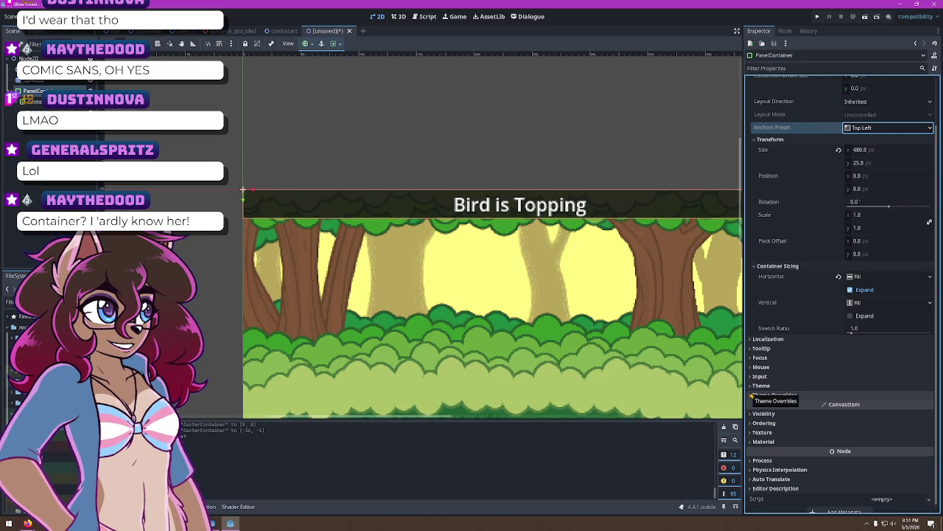
Assign MainTheme.tres as the PanelContainer bar's theme via Quick Load
{"action": "left_click", "coordinate": [753, 396]}
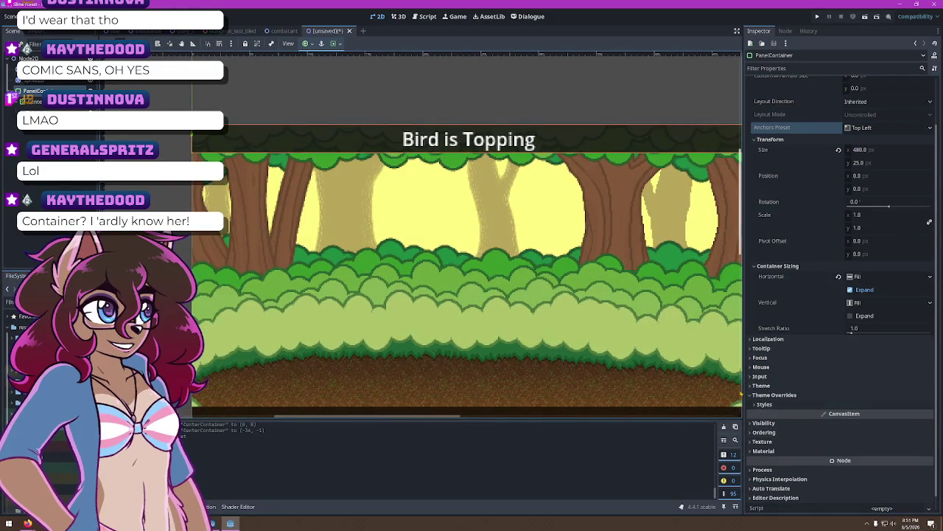
{"action": "left_click", "coordinate": [910, 386]}
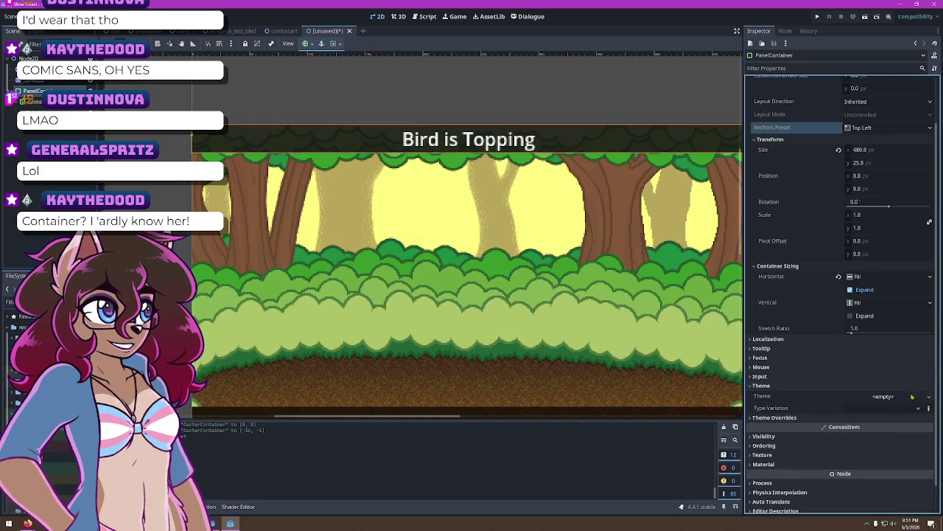
{"action": "left_click", "coordinate": [914, 396]}
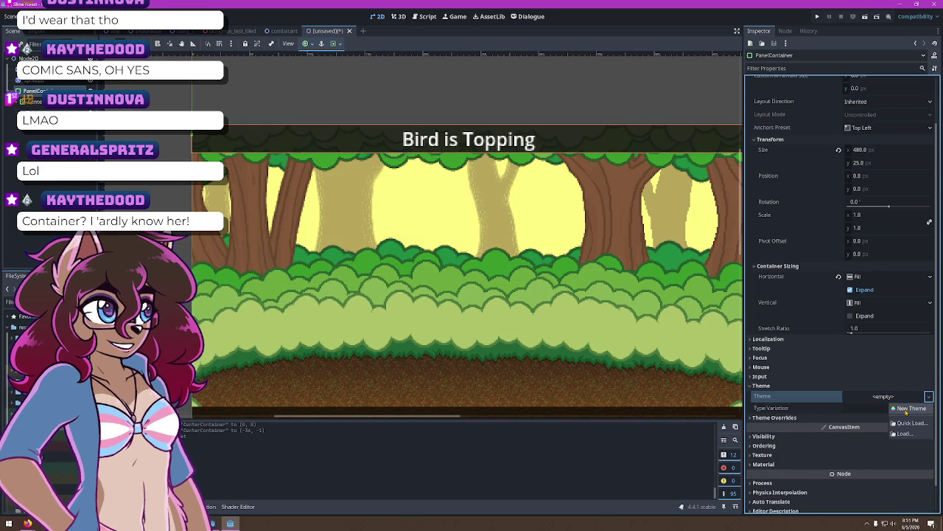
{"action": "left_click", "coordinate": [910, 423]}
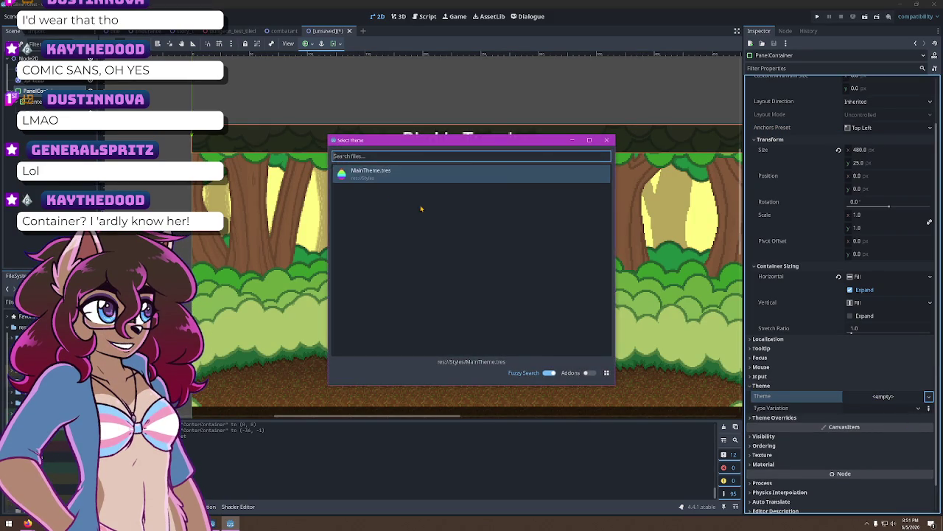
{"action": "key", "text": "Return"}
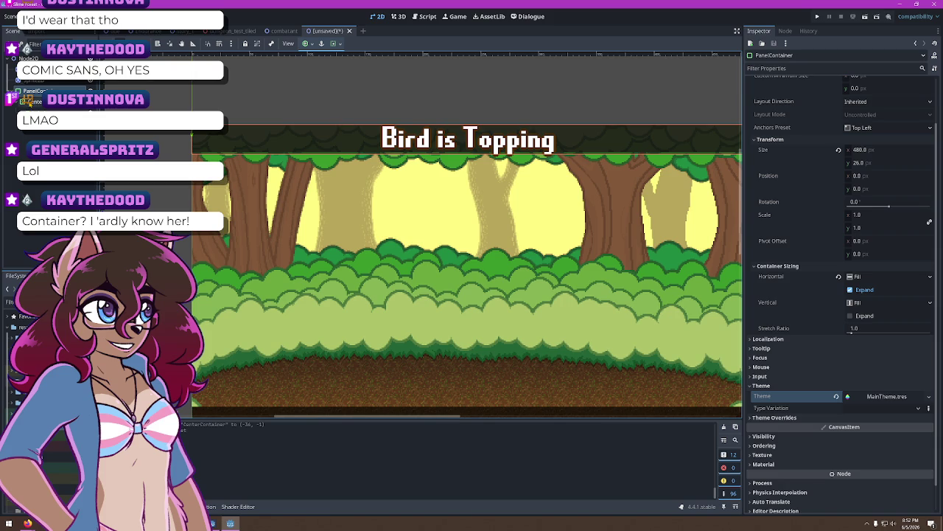
{"action": "scroll", "coordinate": [771, 124], "scroll_direction": "up", "scroll_amount": 2}
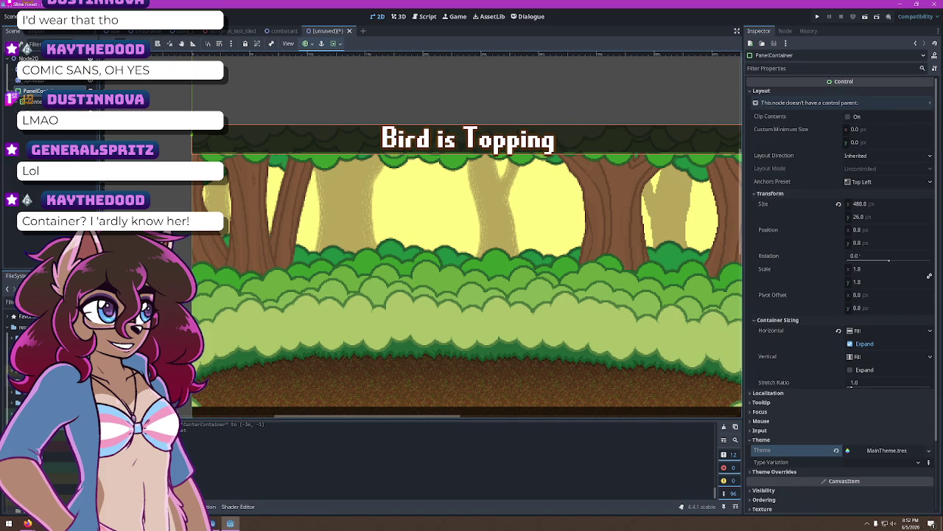
Centre the Bird is Topping label's text horizontally
{"action": "left_click", "coordinate": [37, 103]}
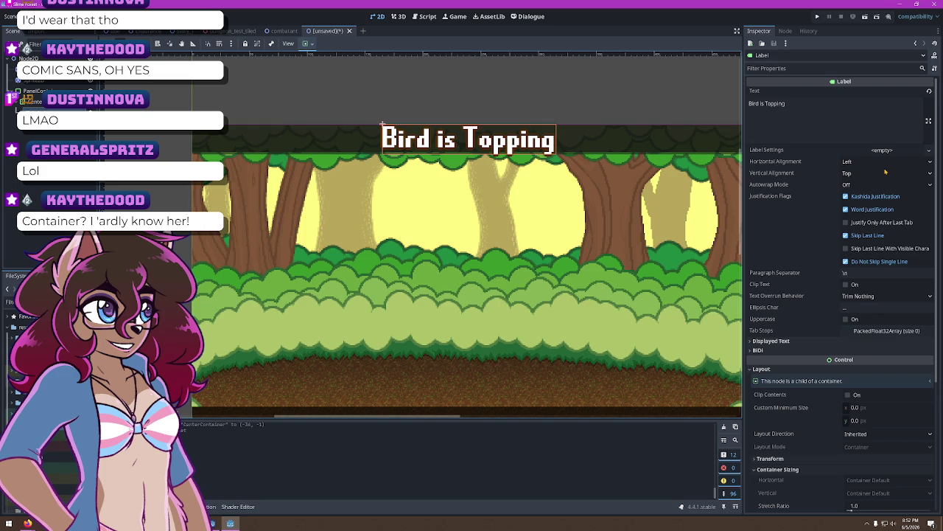
{"action": "left_click", "coordinate": [884, 162]}
{"action": "left_click", "coordinate": [868, 187]}
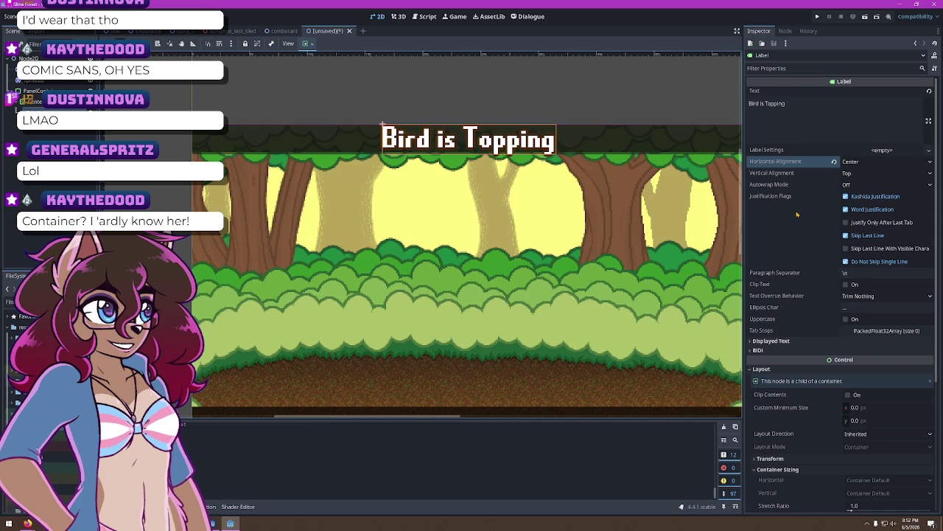
{"action": "scroll", "coordinate": [797, 215], "scroll_direction": "down", "scroll_amount": 5}
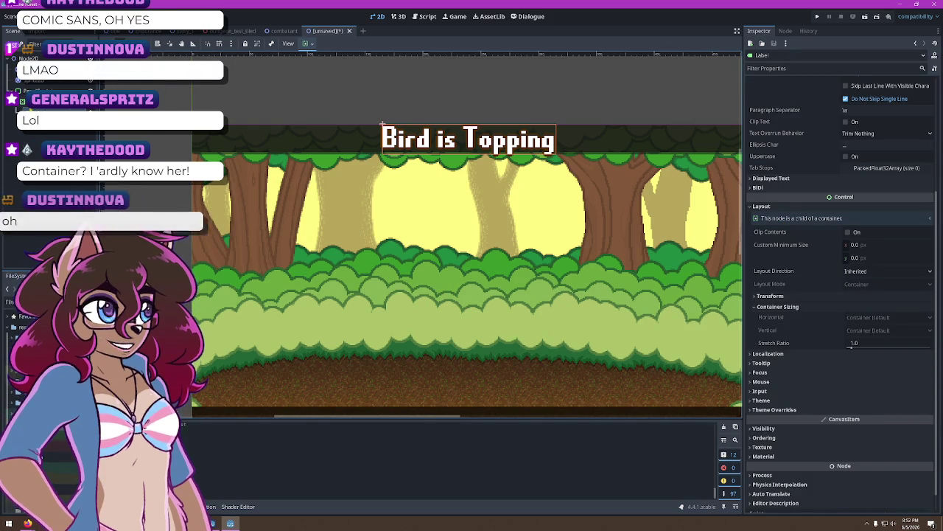
Detach the label from the bar's container with Ctrl+Z and expand its Theme settings
{"action": "key", "text": "ctrl+z"}
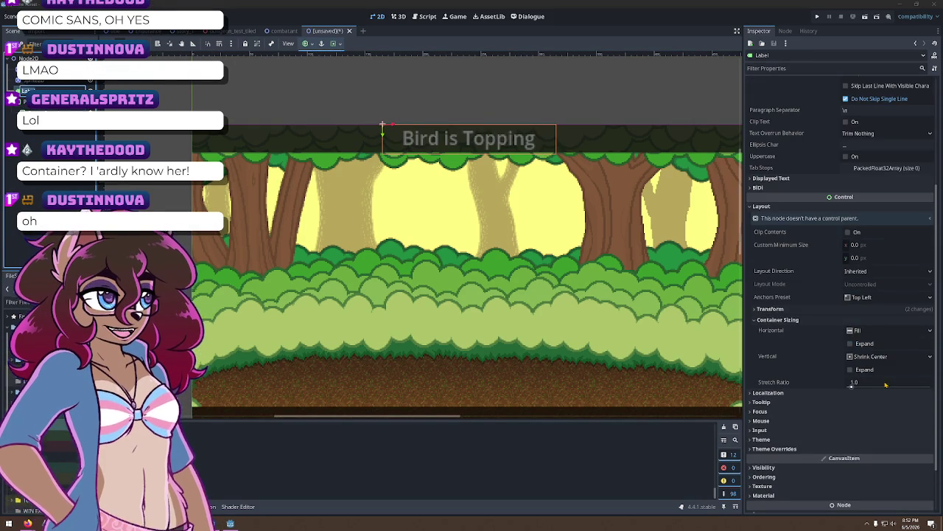
{"action": "left_click", "coordinate": [761, 439]}
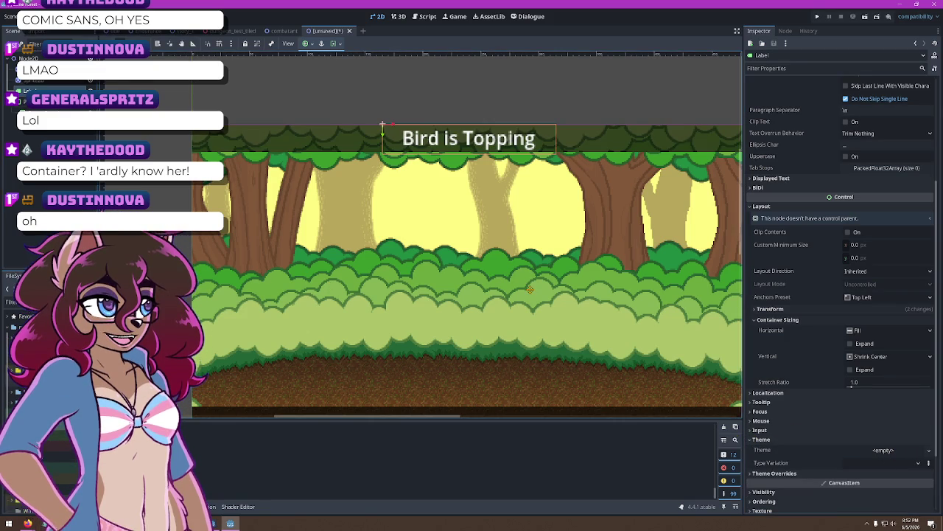
{"action": "left_click", "coordinate": [877, 462]}
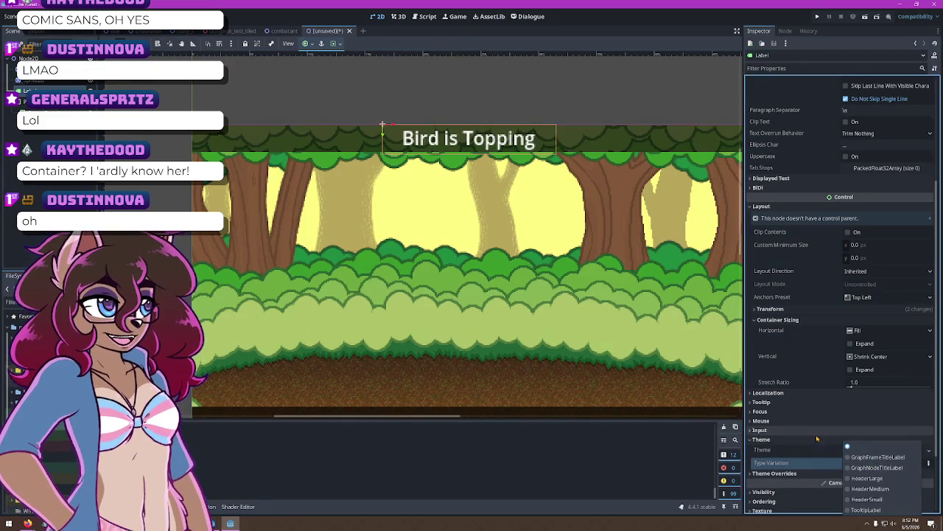
Quick Load MainTheme.tres as the detached label's own theme
{"action": "left_click", "coordinate": [900, 451]}
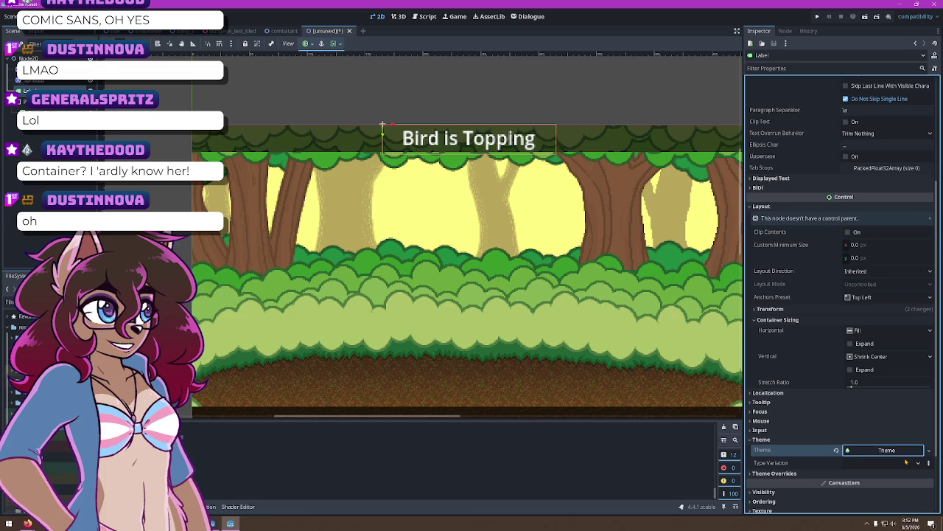
{"action": "left_click", "coordinate": [911, 450]}
{"action": "left_click", "coordinate": [929, 450]}
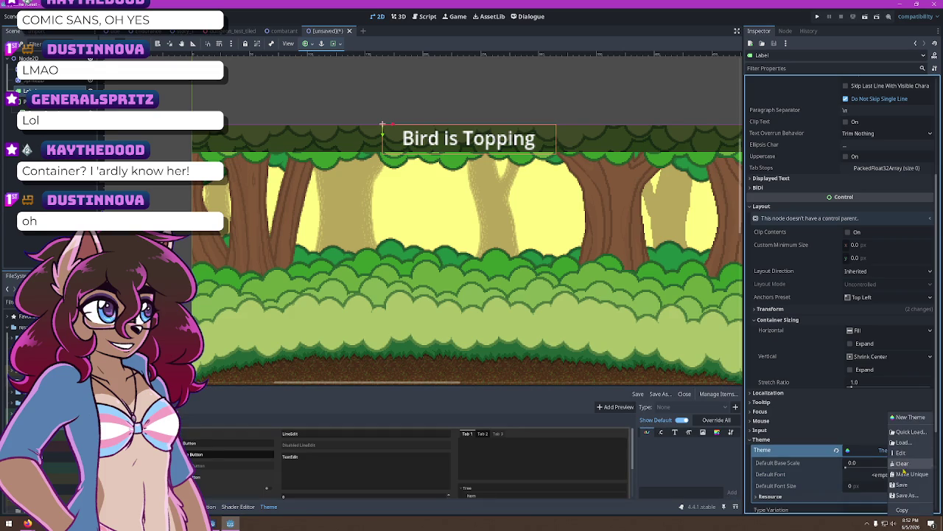
{"action": "left_click", "coordinate": [909, 432]}
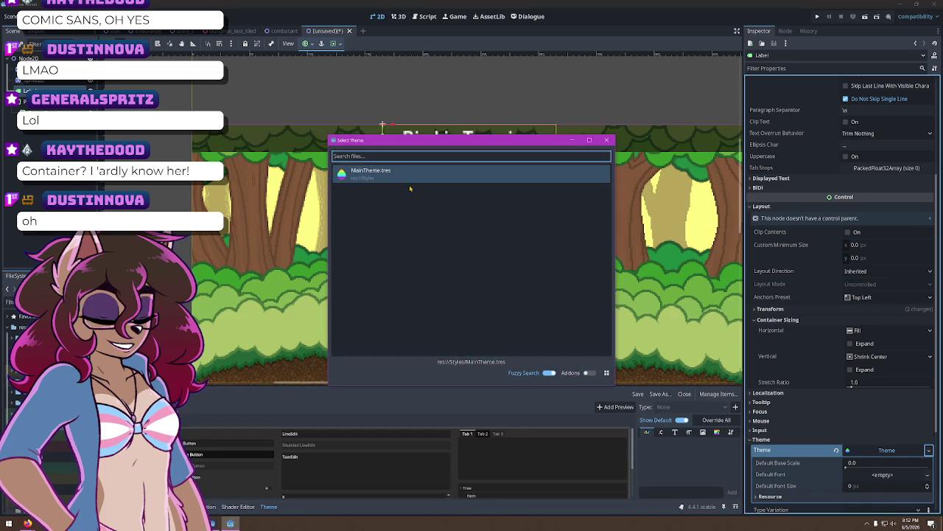
{"action": "double_click", "coordinate": [398, 169]}
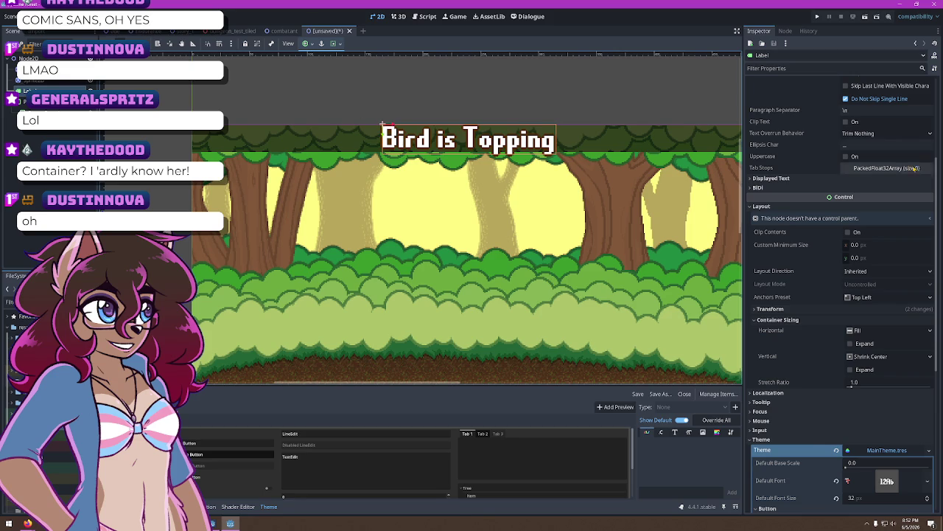
{"action": "scroll", "coordinate": [876, 246], "scroll_direction": "up", "scroll_amount": 5}
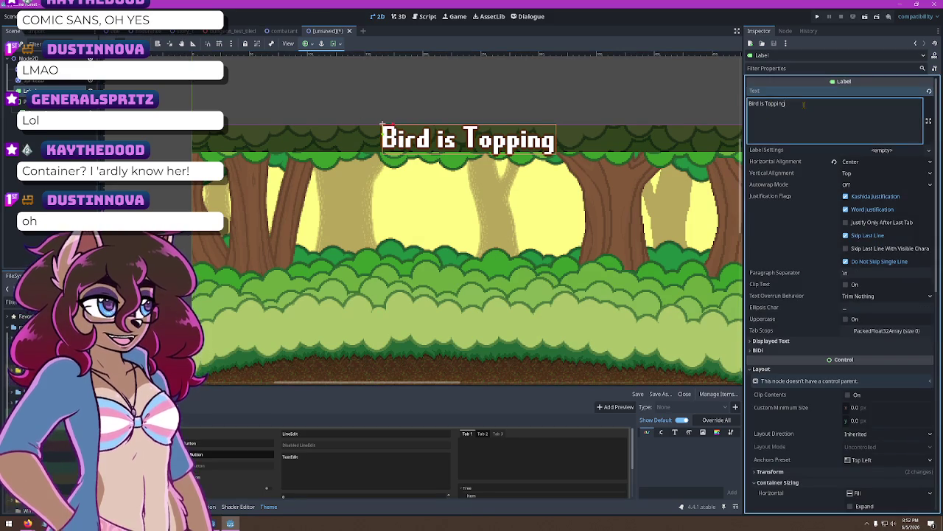
Change the label text to 'Solar is Topping' and set Vertical Alignment to Center
{"action": "triple_click", "coordinate": [767, 103]}
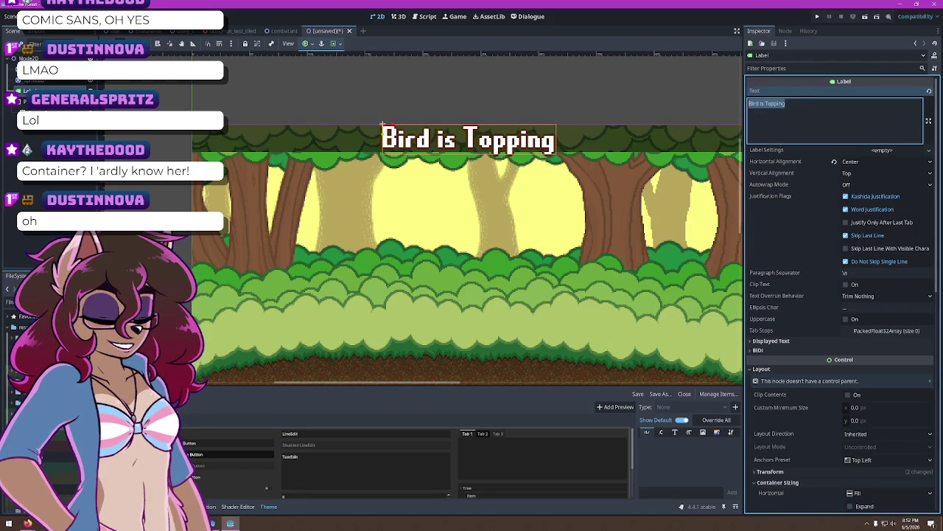
{"action": "type", "text": "Solar is Topping"}
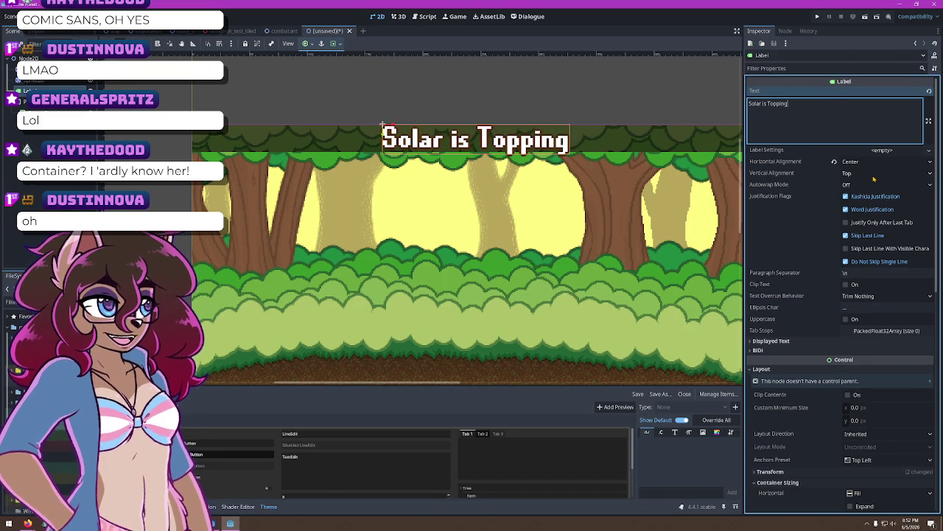
{"action": "left_click", "coordinate": [874, 174]}
{"action": "left_click", "coordinate": [873, 197]}
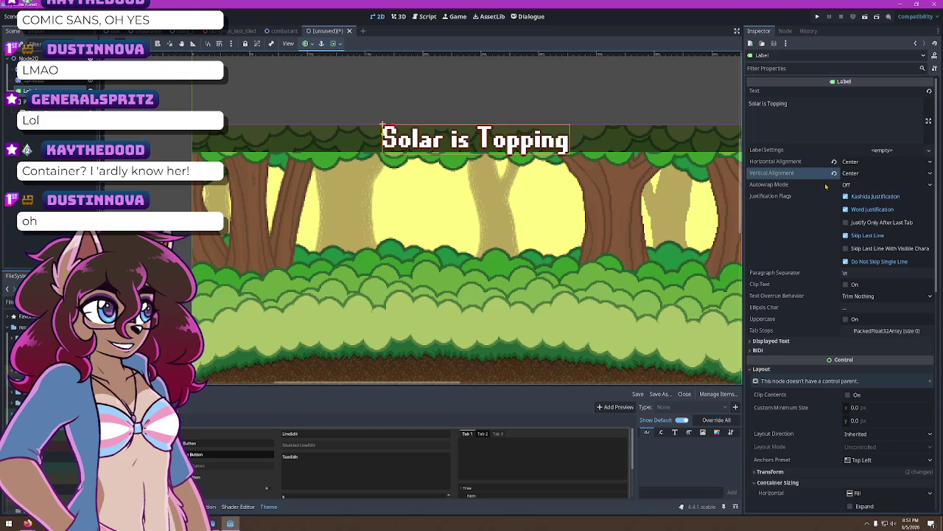
{"action": "mouse_move", "coordinate": [835, 196]}
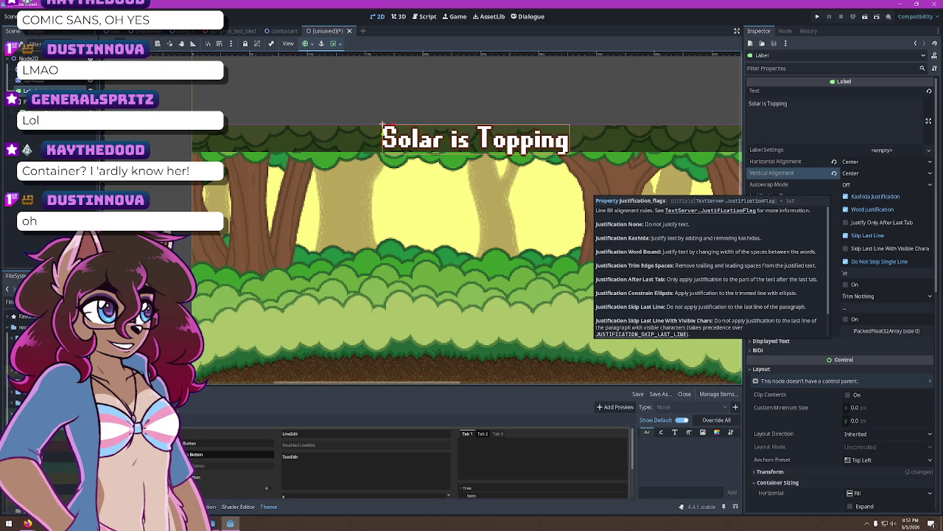
{"action": "scroll", "coordinate": [915, 224], "scroll_direction": "down", "scroll_amount": 3}
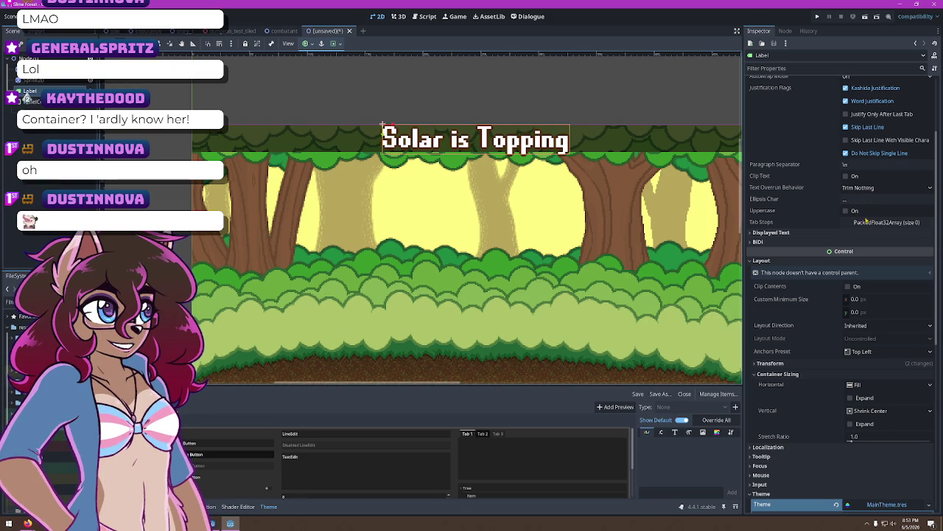
Toggle the label's Uppercase option on and back off
{"action": "left_click", "coordinate": [854, 213]}
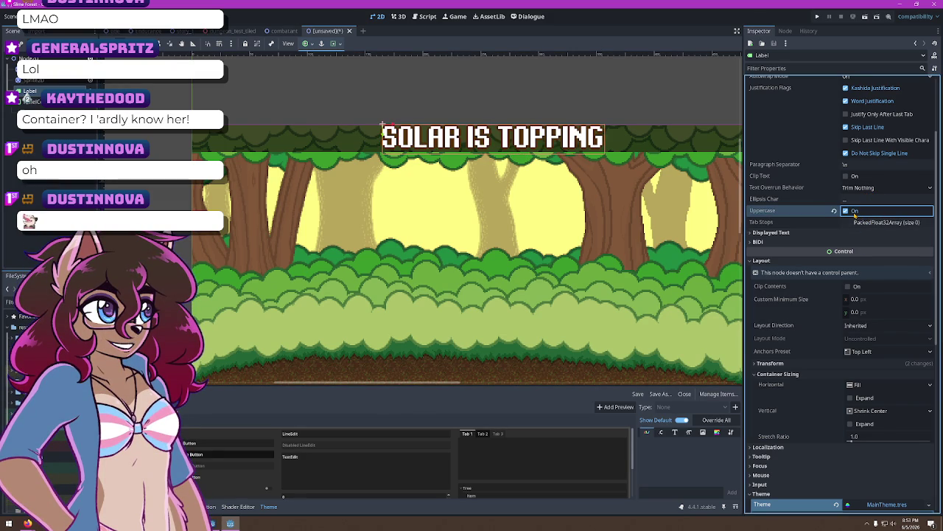
{"action": "left_click", "coordinate": [854, 213]}
{"action": "left_click", "coordinate": [854, 211]}
{"action": "left_click", "coordinate": [854, 212]}
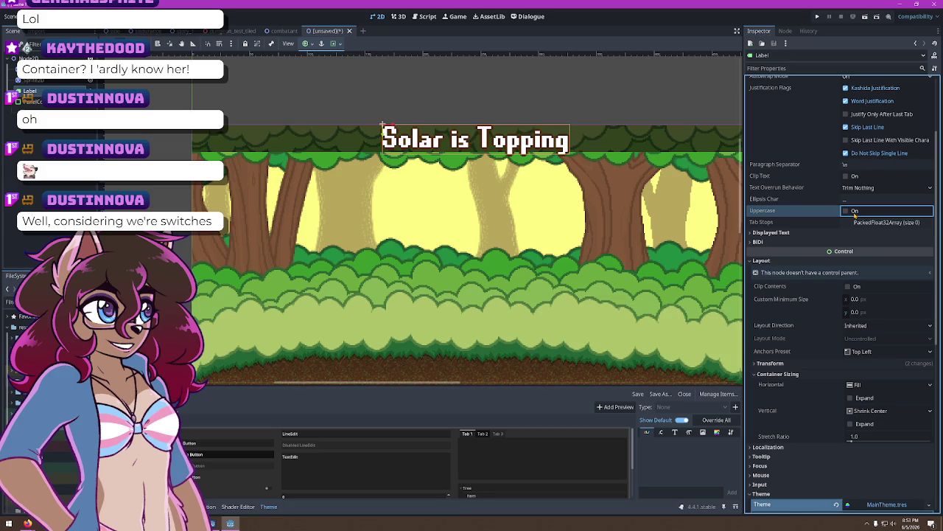
{"action": "scroll", "coordinate": [870, 250], "scroll_direction": "down", "scroll_amount": 2}
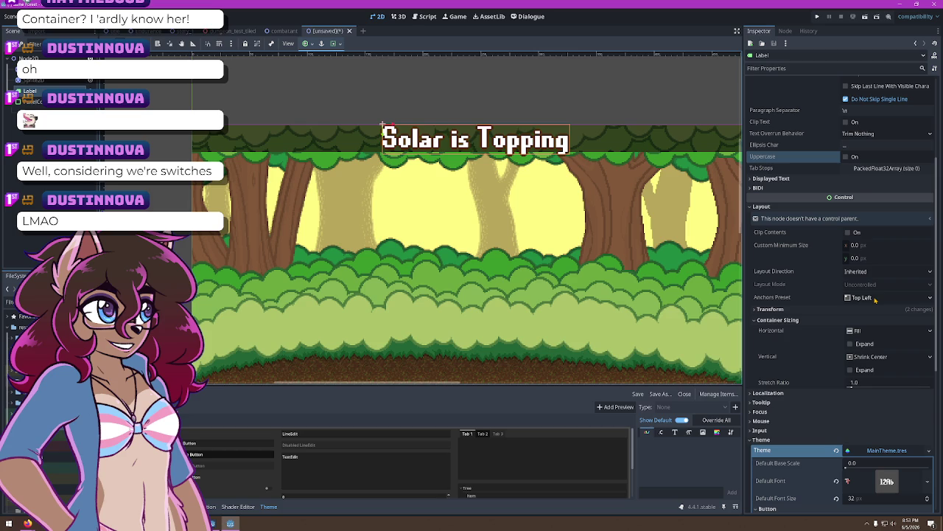
Enable horizontal Expand sizing for the label and drag it toward the scene's left edge
{"action": "left_click", "coordinate": [850, 344]}
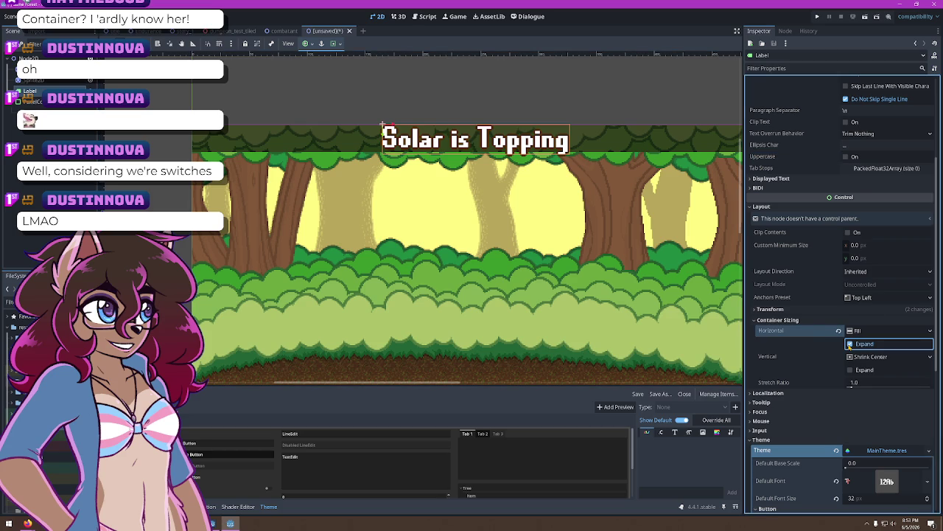
{"action": "left_click_drag", "start_coordinate": [459, 140], "coordinate": [278, 142]}
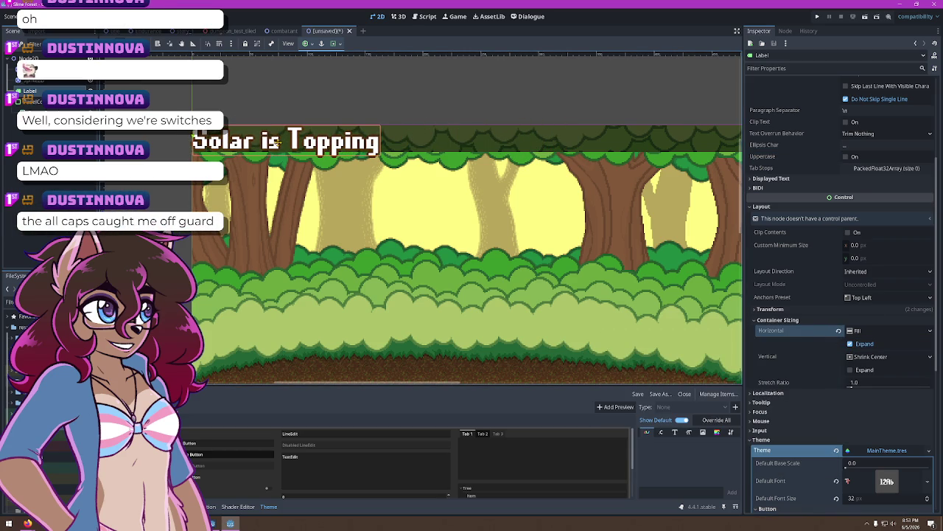
{"action": "scroll", "coordinate": [185, 108], "scroll_direction": "up", "scroll_amount": 4}
{"action": "scroll", "coordinate": [185, 108], "scroll_direction": "up", "scroll_amount": 1}
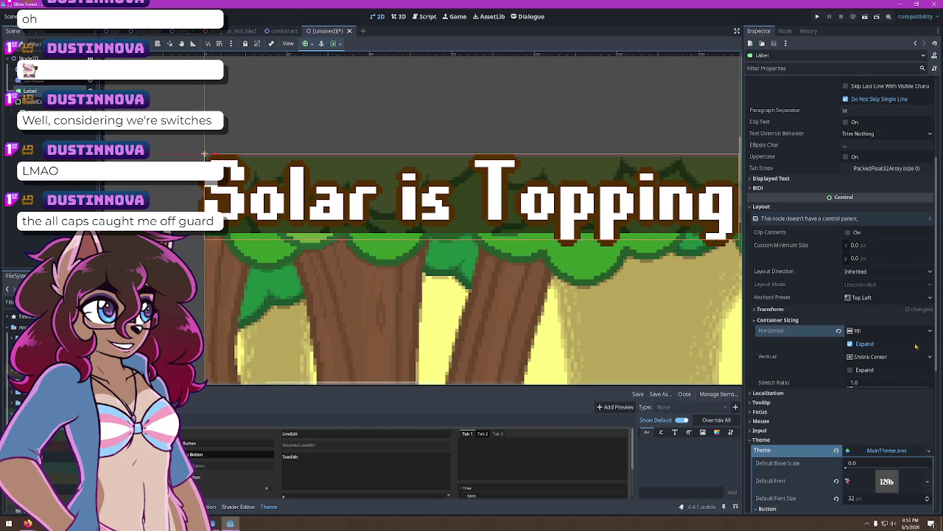
{"action": "scroll", "coordinate": [802, 272], "scroll_direction": "down", "scroll_amount": 3}
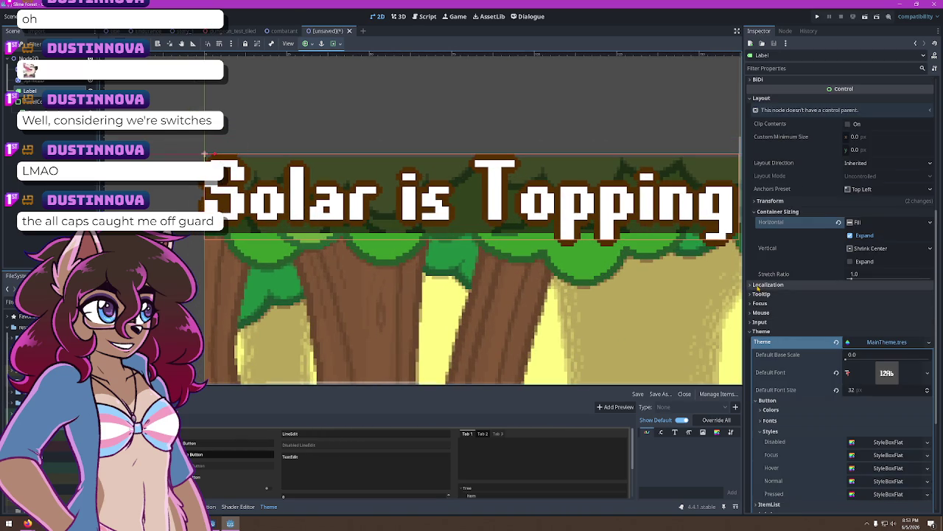
{"action": "scroll", "coordinate": [774, 288], "scroll_direction": "up", "scroll_amount": 7}
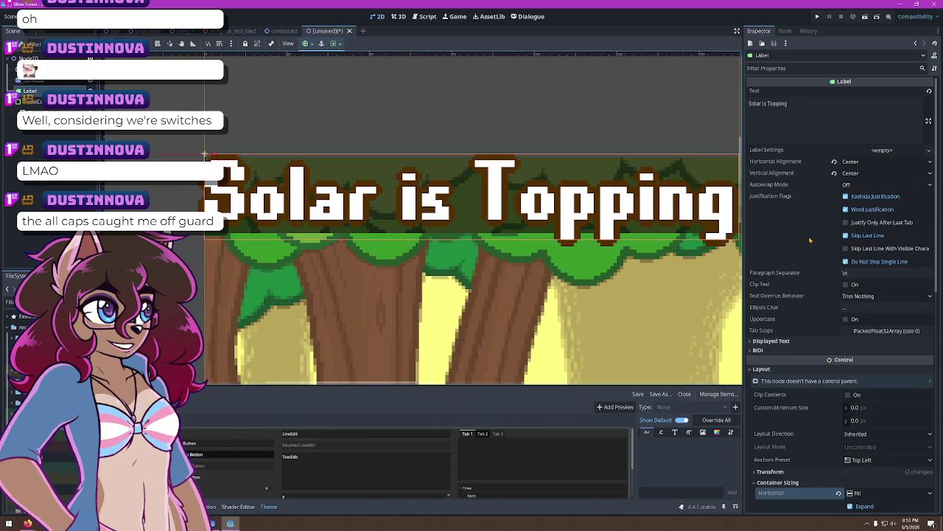
{"action": "scroll", "coordinate": [808, 239], "scroll_direction": "down", "scroll_amount": 3}
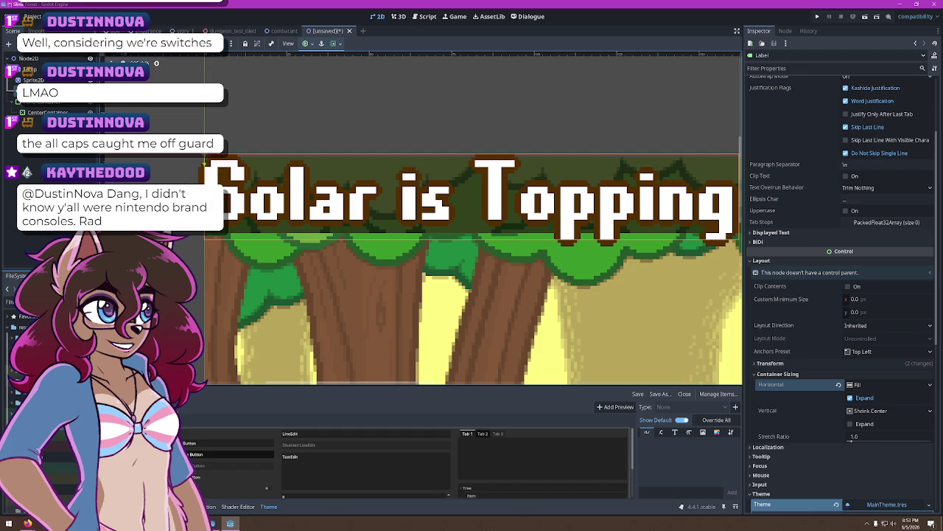
{"action": "scroll", "coordinate": [380, 121], "scroll_direction": "down", "scroll_amount": 3}
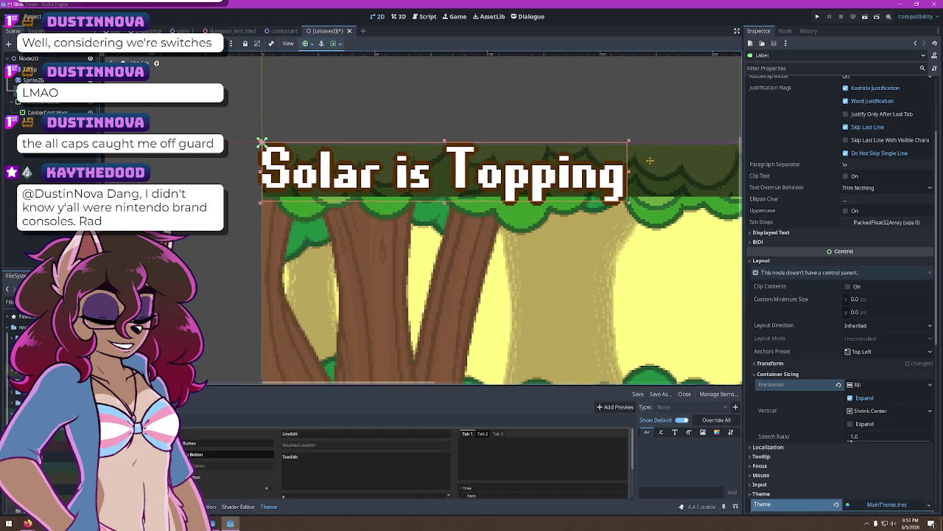
{"action": "scroll", "coordinate": [223, 167], "scroll_direction": "up", "scroll_amount": 6}
Drag the label back right so it sits across the top of the forest scene
{"action": "mouse_move", "coordinate": [223, 166]}
{"action": "left_mouse_down"}
{"action": "mouse_move", "coordinate": [446, 170]}
{"action": "mouse_move", "coordinate": [541, 193]}
{"action": "mouse_move", "coordinate": [641, 199]}
{"action": "left_mouse_up"}
{"action": "scroll", "coordinate": [457, 188], "scroll_direction": "up", "scroll_amount": 3}
{"action": "scroll", "coordinate": [402, 179], "scroll_direction": "down", "scroll_amount": 6}
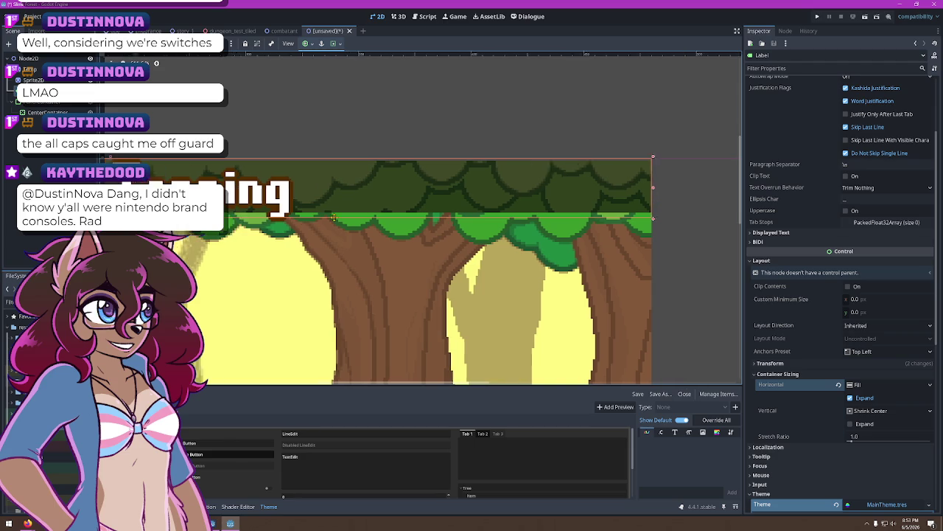
{"action": "scroll", "coordinate": [168, 163], "scroll_direction": "down", "scroll_amount": 2}
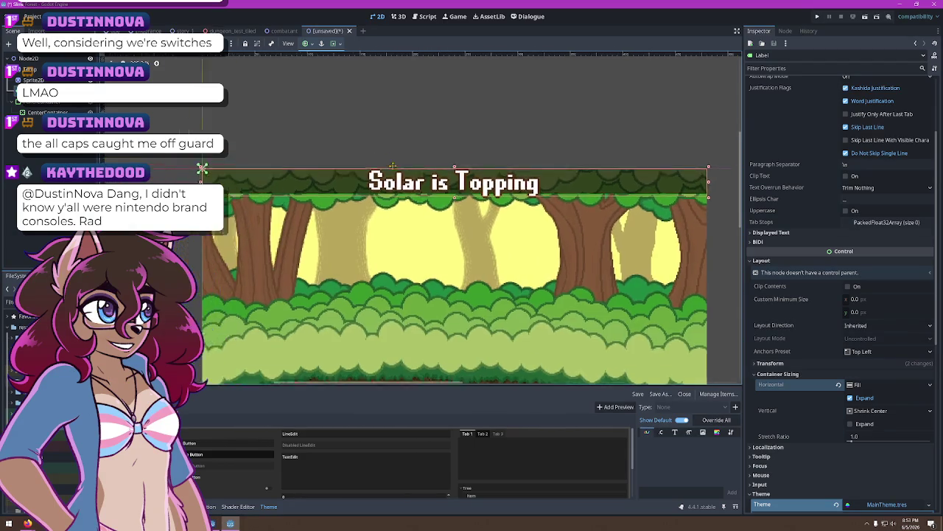
{"action": "scroll", "coordinate": [356, 125], "scroll_direction": "down", "scroll_amount": 1}
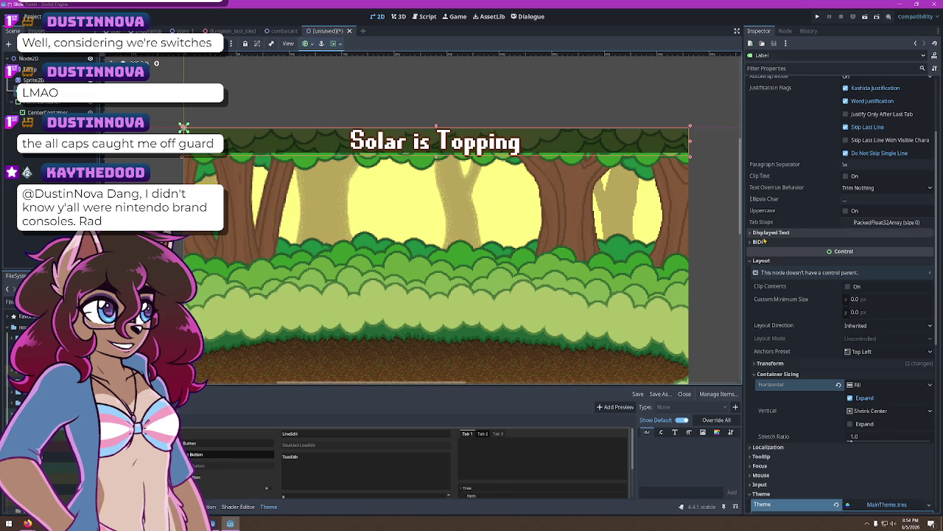
{"action": "scroll", "coordinate": [816, 150], "scroll_direction": "up", "scroll_amount": 3}
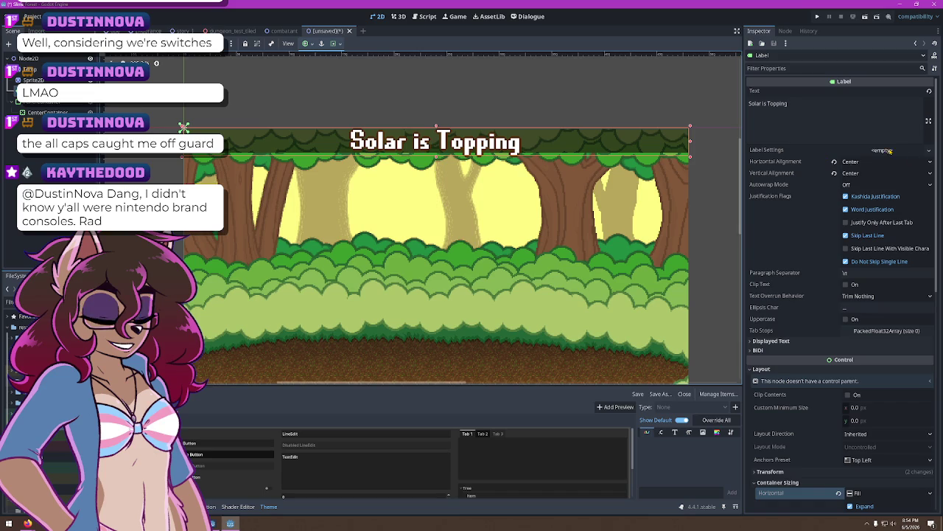
Give the label a new LabelSettings resource and expand its properties
{"action": "left_click", "coordinate": [882, 150]}
{"action": "left_click", "coordinate": [895, 162]}
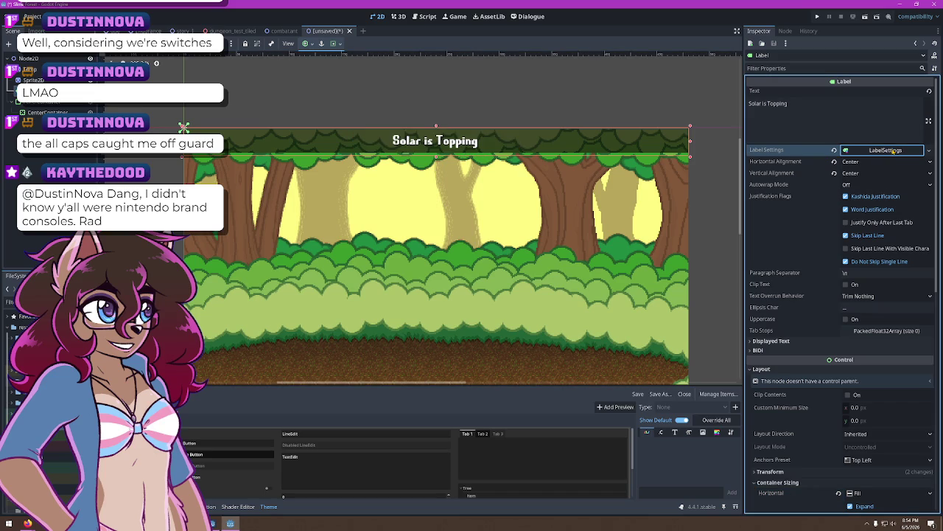
{"action": "scroll", "coordinate": [533, 135], "scroll_direction": "up", "scroll_amount": 6}
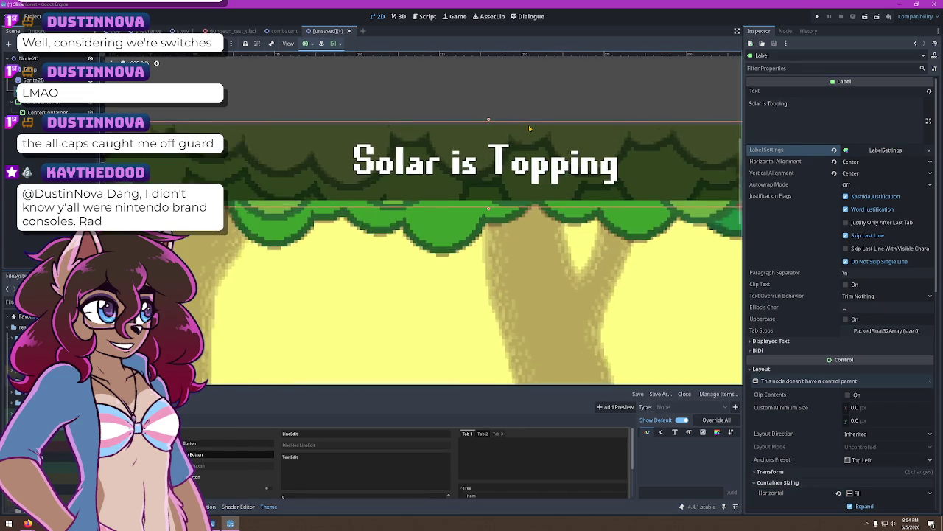
{"action": "scroll", "coordinate": [533, 135], "scroll_direction": "down", "scroll_amount": 6}
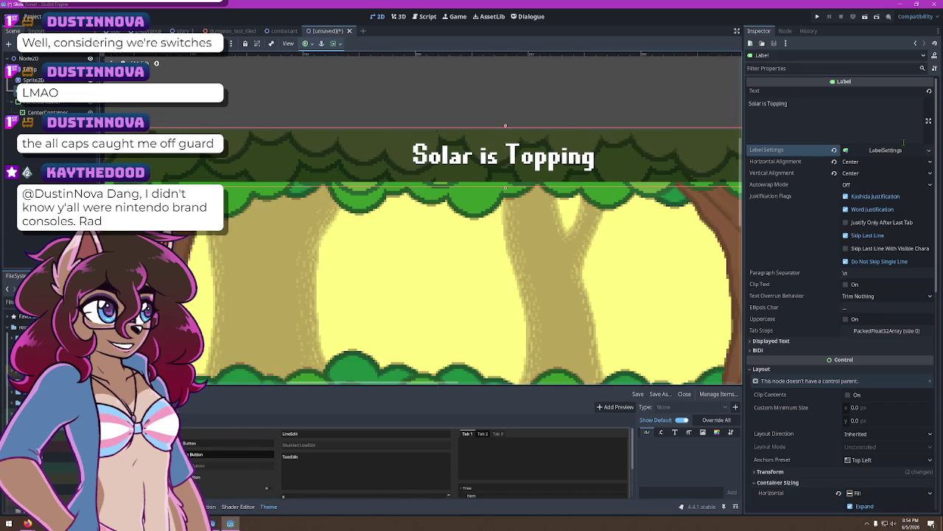
{"action": "left_click", "coordinate": [885, 151]}
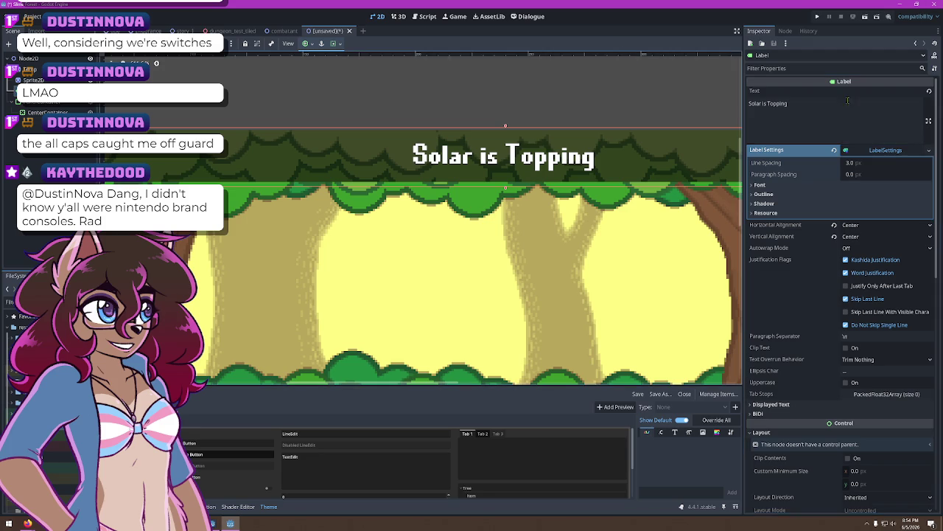
Change the label text to 'Kay is Punning'
{"action": "left_click_drag", "start_coordinate": [848, 100], "coordinate": [416, 101]}
{"action": "type", "text": "Kay is Pubn"}
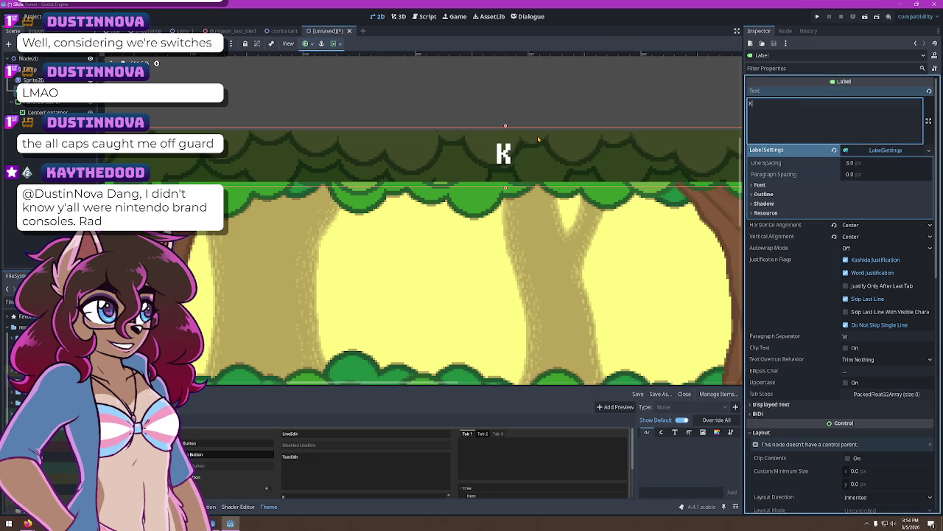
{"action": "key", "text": "BackSpace"}
{"action": "key", "text": "BackSpace"}
{"action": "type", "text": "nning"}
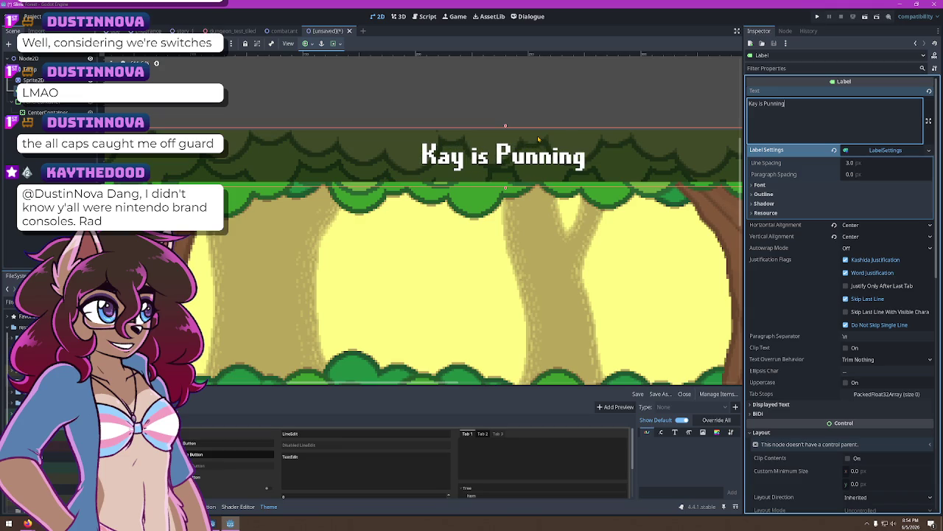
Give the label text a 3 px outline in colour 000000
{"action": "left_click", "coordinate": [763, 195]}
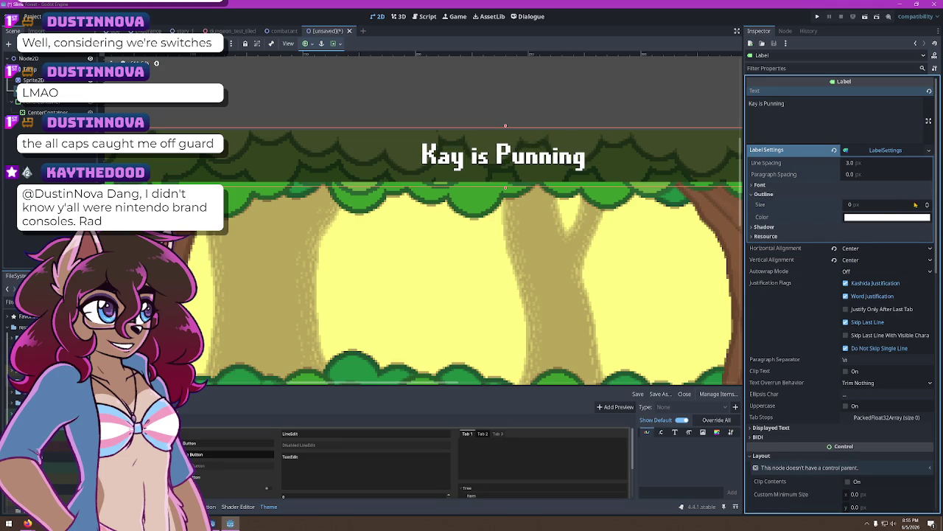
{"action": "double_click", "coordinate": [928, 204]}
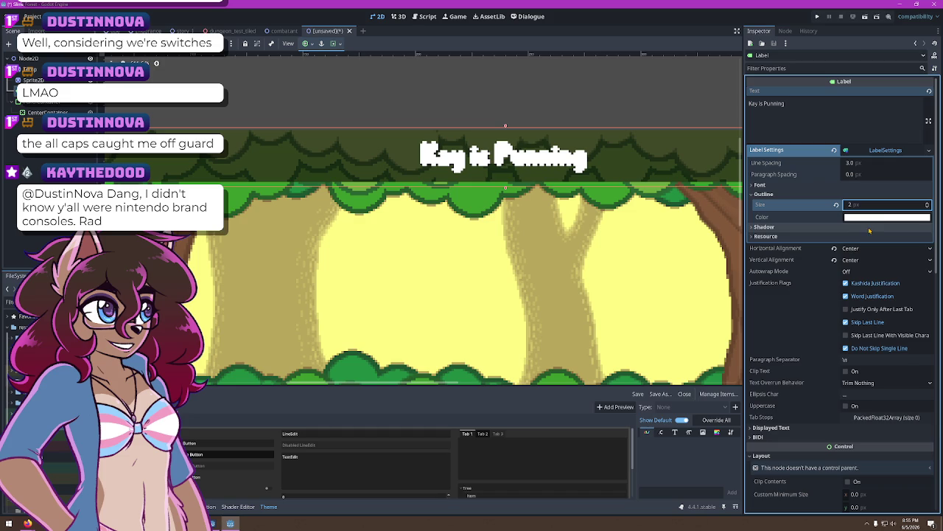
{"action": "left_click", "coordinate": [888, 217]}
{"action": "type", "text": "000000"}
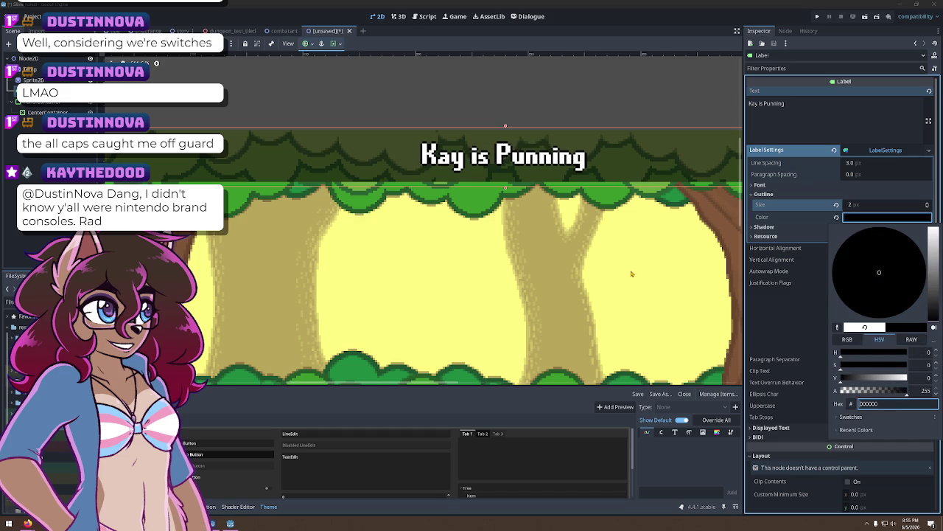
{"action": "left_click", "coordinate": [593, 11]}
{"action": "left_click", "coordinate": [928, 204]}
{"action": "left_click", "coordinate": [928, 207]}
{"action": "left_click", "coordinate": [928, 205]}
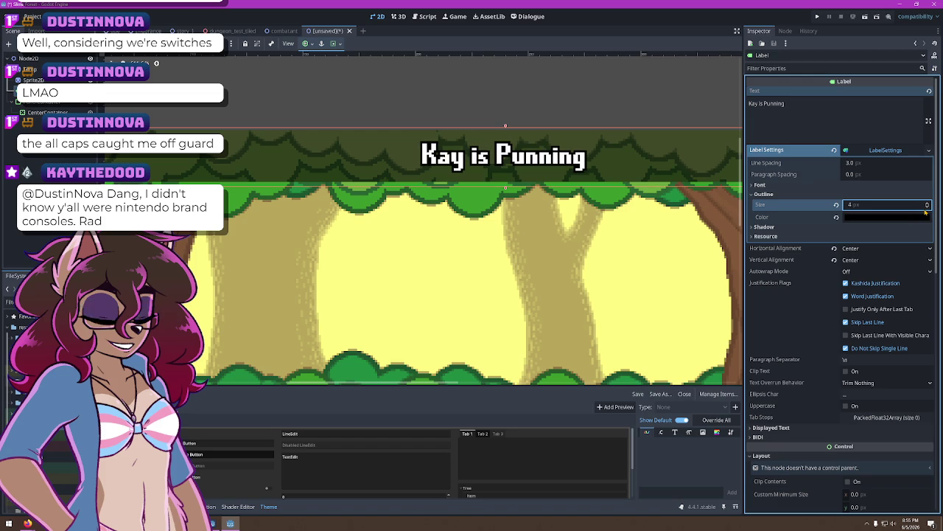
{"action": "left_click", "coordinate": [925, 206]}
Try font sizes up to 25 px, then keep the label font at 16 px
{"action": "left_click", "coordinate": [923, 185]}
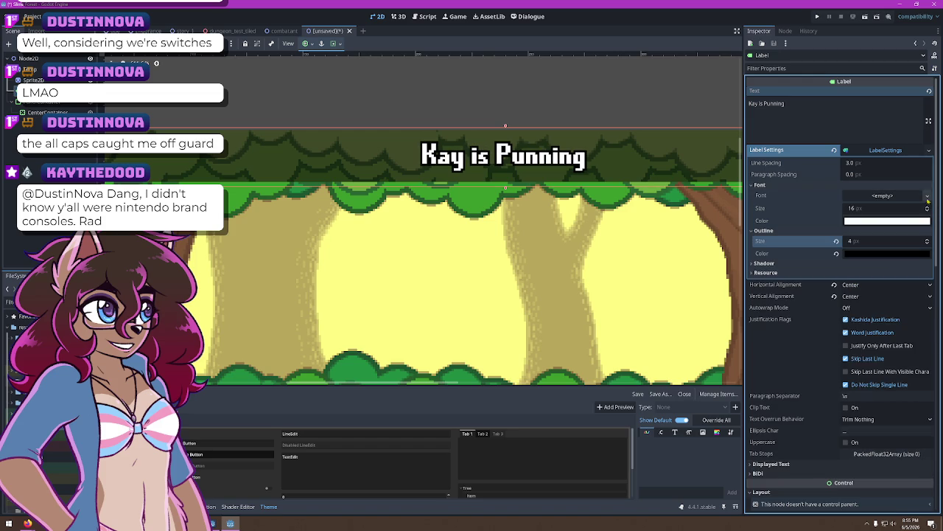
{"action": "left_click", "coordinate": [927, 247]}
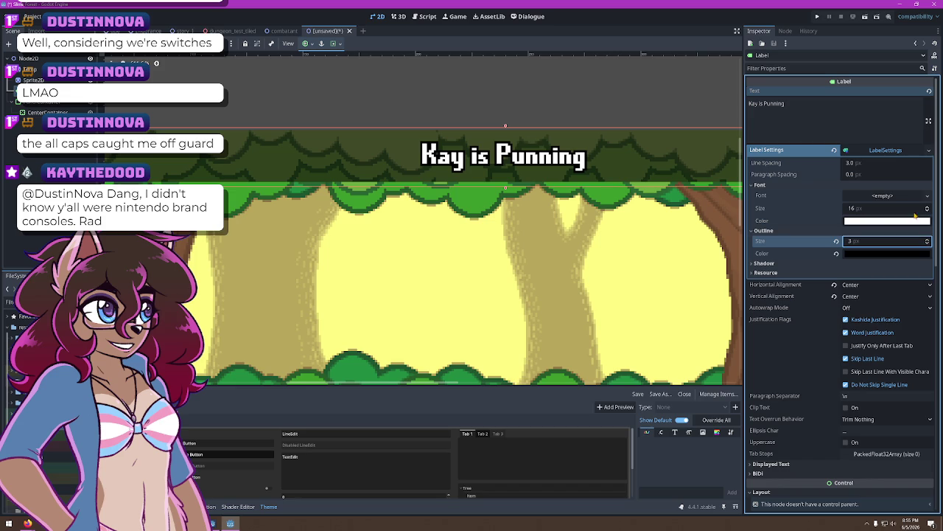
{"action": "left_click_drag", "start_coordinate": [928, 210], "coordinate": [928, 210]}
{"action": "left_click", "coordinate": [928, 207]}
{"action": "left_click", "coordinate": [928, 207]}
{"action": "left_click", "coordinate": [928, 207]}
{"action": "left_click", "coordinate": [928, 207]}
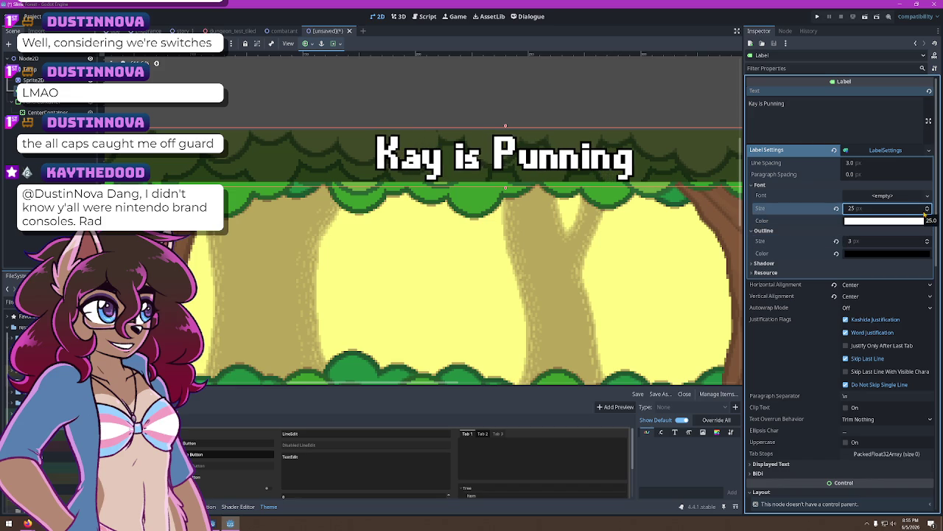
{"action": "left_click", "coordinate": [928, 211]}
{"action": "left_click", "coordinate": [928, 211]}
{"action": "left_click", "coordinate": [928, 211]}
{"action": "left_click", "coordinate": [928, 211]}
{"action": "left_click", "coordinate": [928, 211]}
{"action": "left_click", "coordinate": [928, 211]}
{"action": "left_click", "coordinate": [928, 211]}
{"action": "left_click", "coordinate": [928, 211]}
{"action": "left_click", "coordinate": [928, 211]}
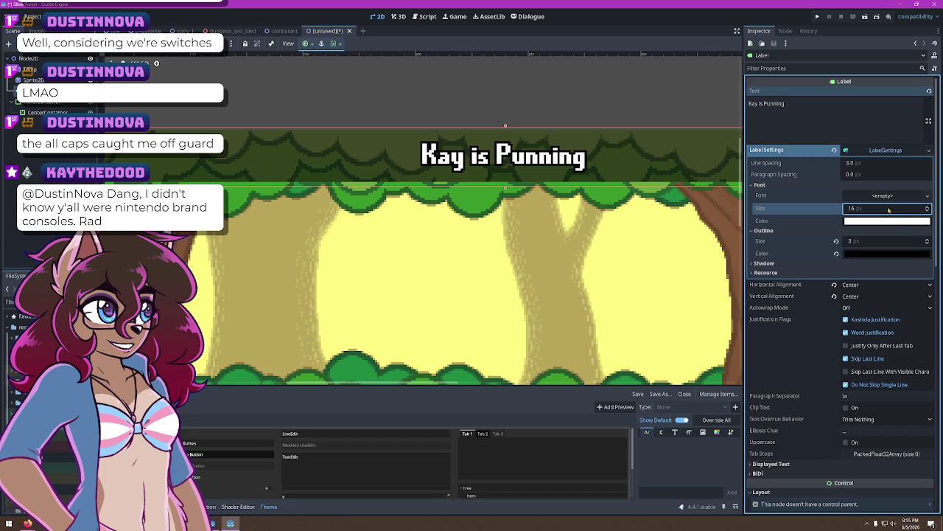
Quick Load the ChevyRay pixel font as the label's font
{"action": "left_click", "coordinate": [889, 197]}
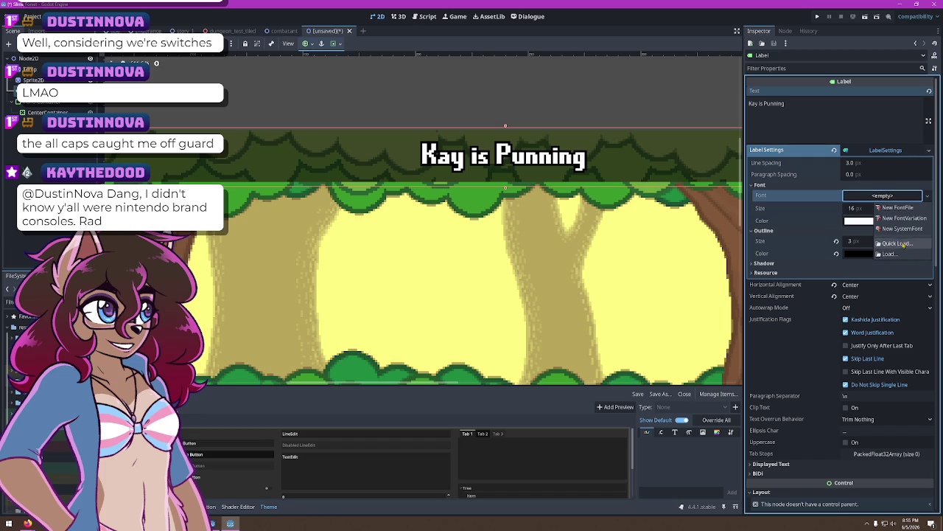
{"action": "left_click", "coordinate": [888, 243]}
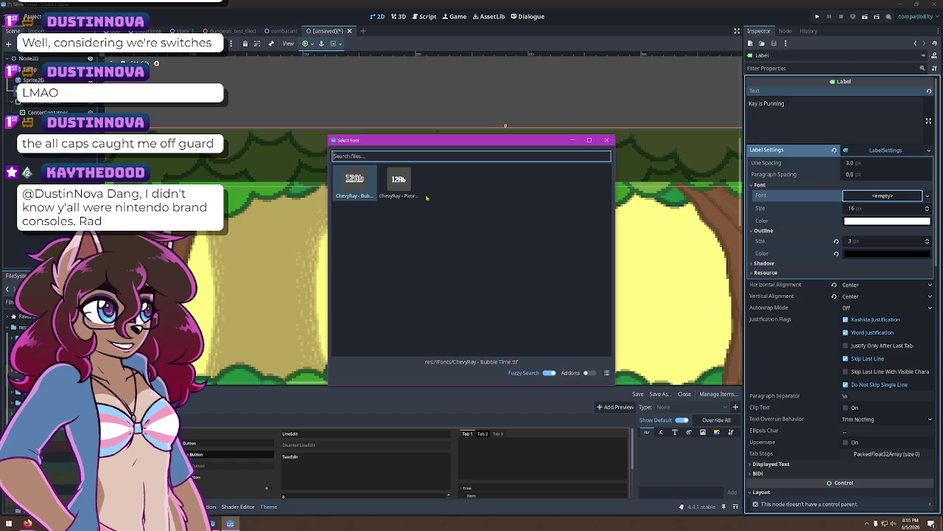
{"action": "double_click", "coordinate": [399, 183]}
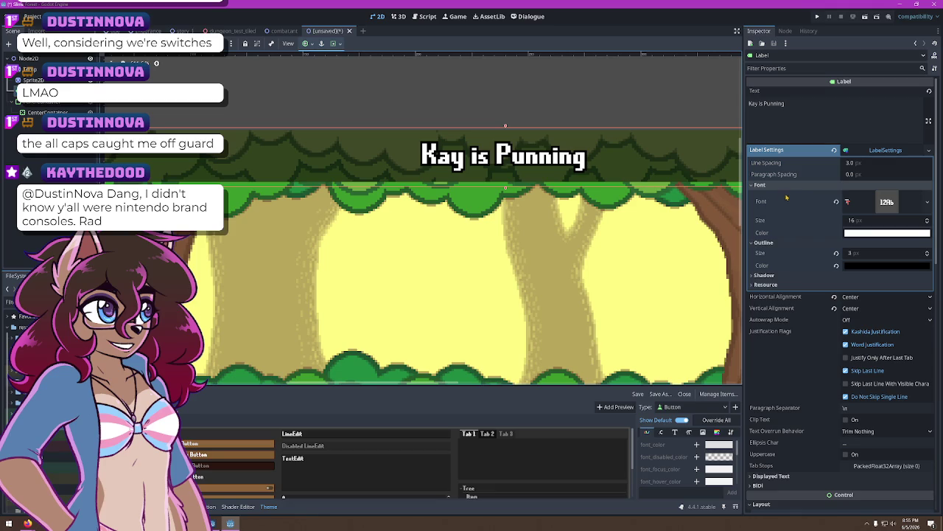
{"action": "left_click", "coordinate": [786, 276]}
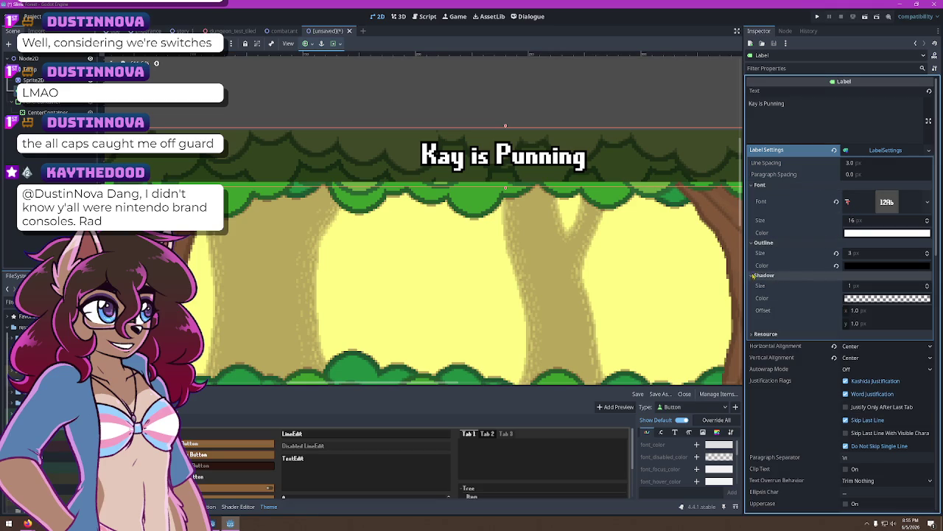
{"action": "left_click", "coordinate": [883, 299]}
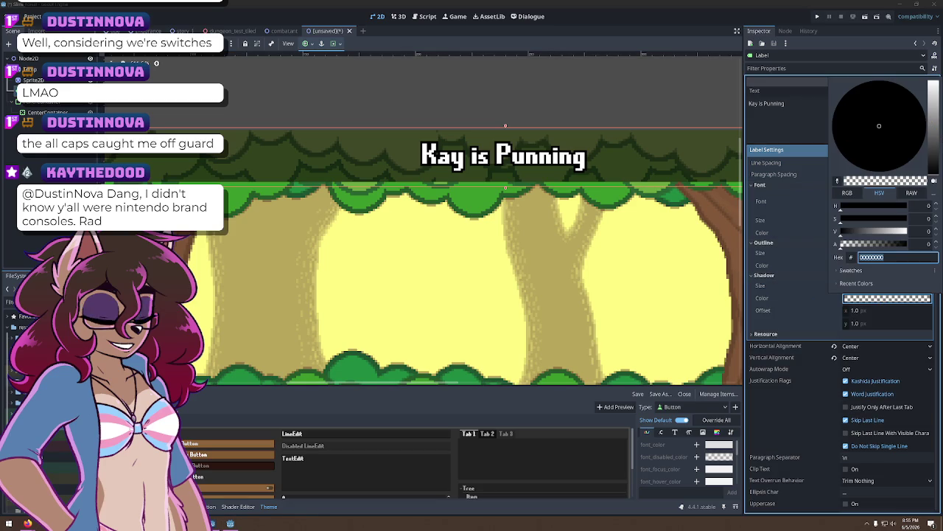
{"action": "left_click_drag", "start_coordinate": [934, 137], "coordinate": [933, 84]}
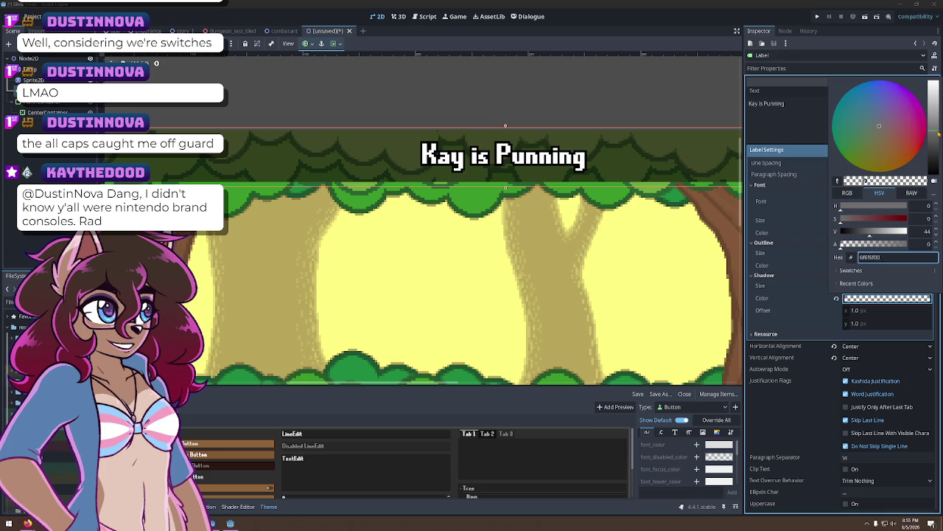
{"action": "mouse_move", "coordinate": [879, 125]}
{"action": "left_mouse_down"}
{"action": "mouse_move", "coordinate": [885, 96]}
{"action": "mouse_move", "coordinate": [870, 81]}
{"action": "left_mouse_up"}
{"action": "mouse_move", "coordinate": [913, 110]}
{"action": "left_mouse_down"}
{"action": "mouse_move", "coordinate": [926, 118]}
{"action": "mouse_move", "coordinate": [933, 111]}
{"action": "left_mouse_up"}
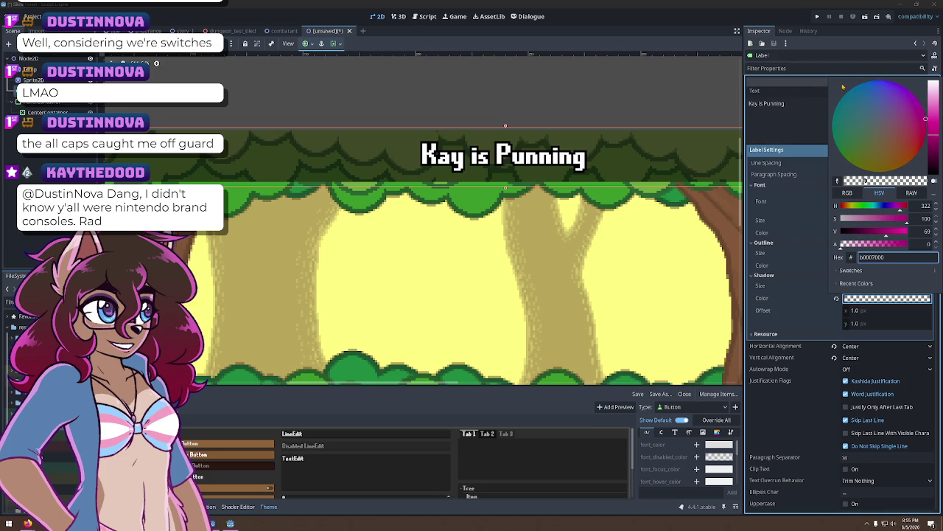
{"action": "left_click", "coordinate": [804, 332]}
{"action": "left_click", "coordinate": [857, 300]}
{"action": "left_click_drag", "start_coordinate": [878, 248], "coordinate": [932, 244]}
{"action": "left_click", "coordinate": [836, 310]}
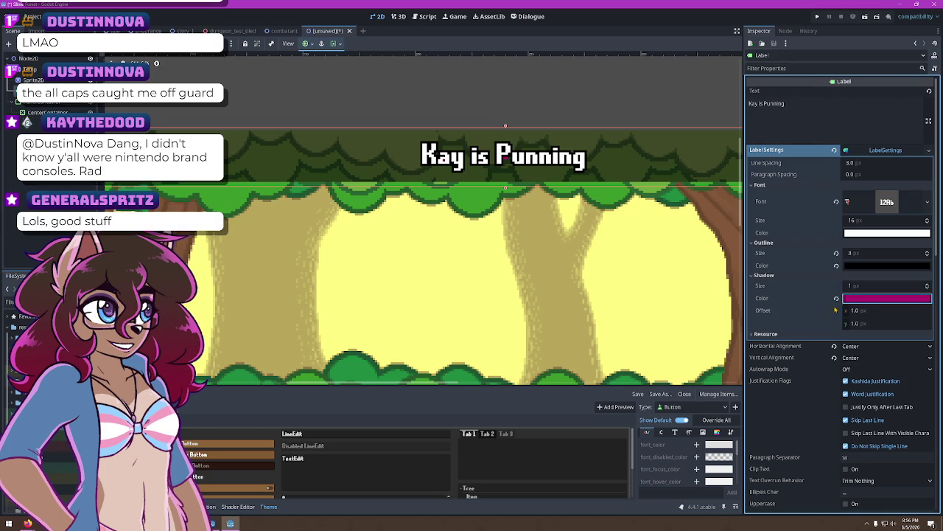
{"action": "left_click", "coordinate": [925, 285]}
{"action": "left_click", "coordinate": [926, 285]}
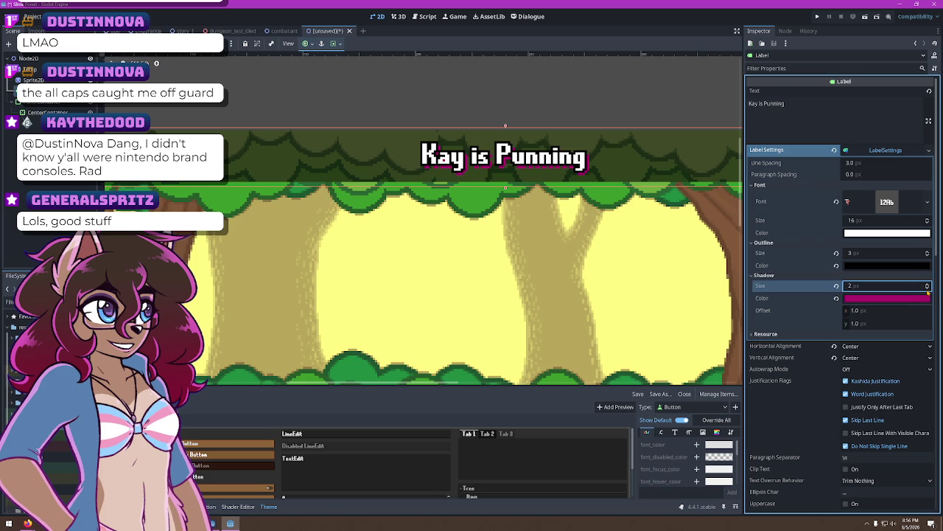
{"action": "left_click", "coordinate": [837, 298]}
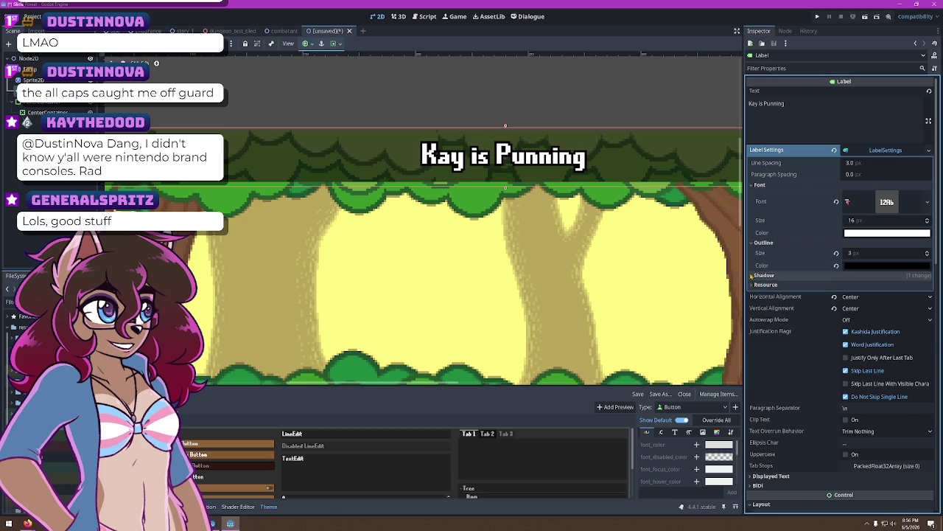
{"action": "left_click", "coordinate": [835, 285]}
{"action": "left_click", "coordinate": [752, 275]}
Replace the label text with a trial line, 'Sera is briefly silence.'
{"action": "left_click_drag", "start_coordinate": [800, 105], "coordinate": [552, 105]}
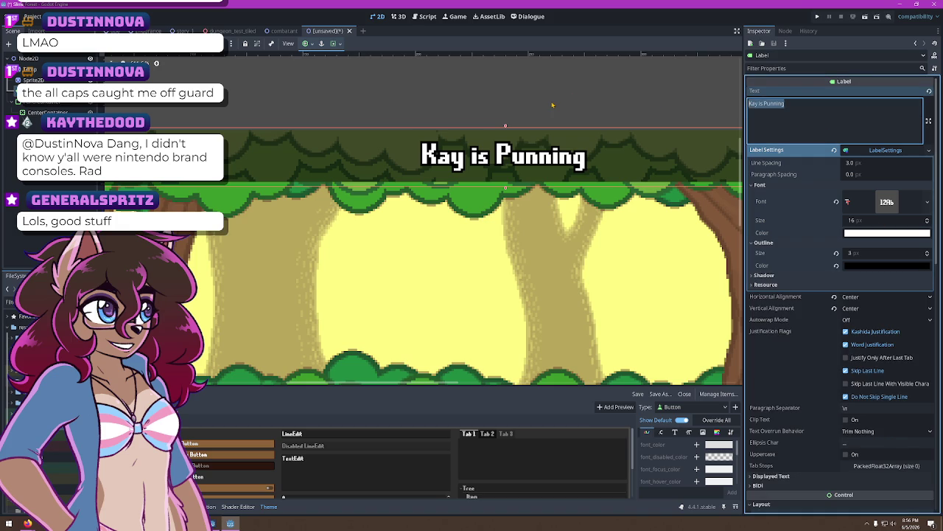
{"action": "type", "text": "Sera is "}
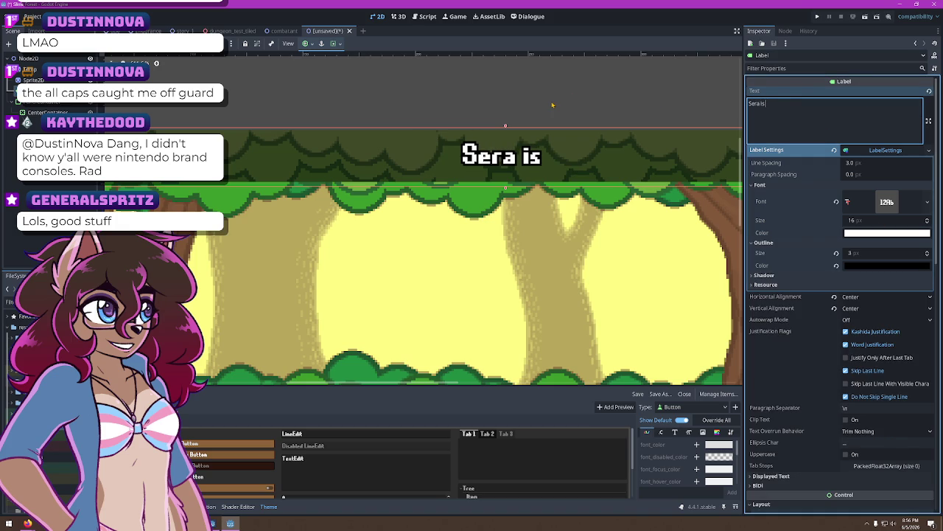
{"action": "type", "text": "briefly s"}
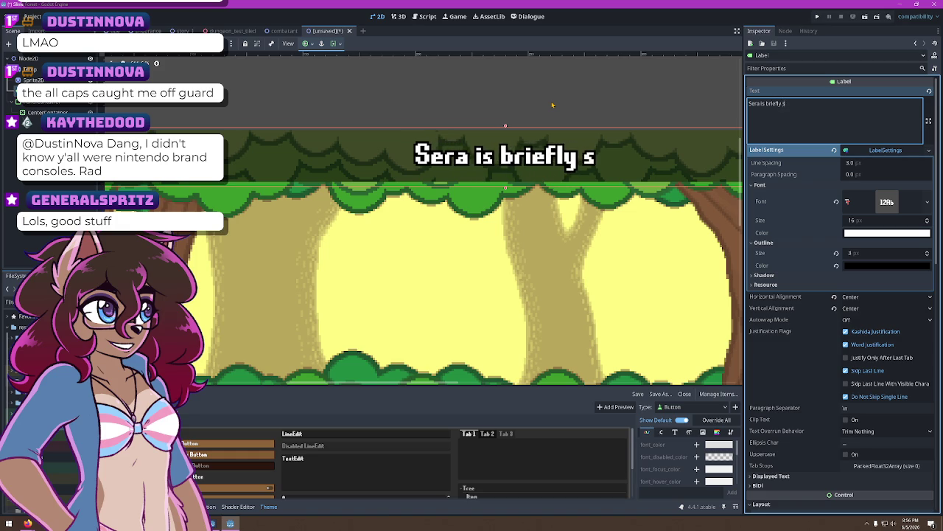
{"action": "type", "text": "ilence"}
{"action": "type", "text": "d...."}
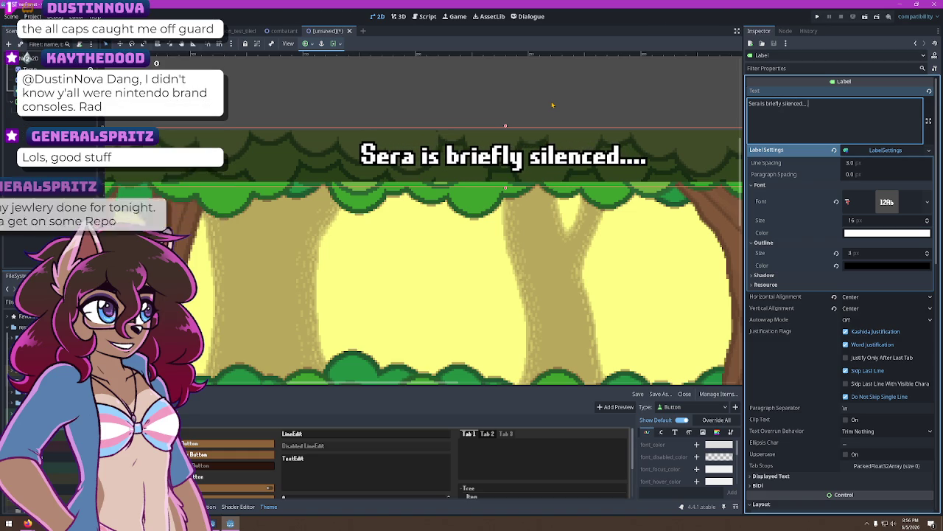
{"action": "key", "text": "BackSpace"}
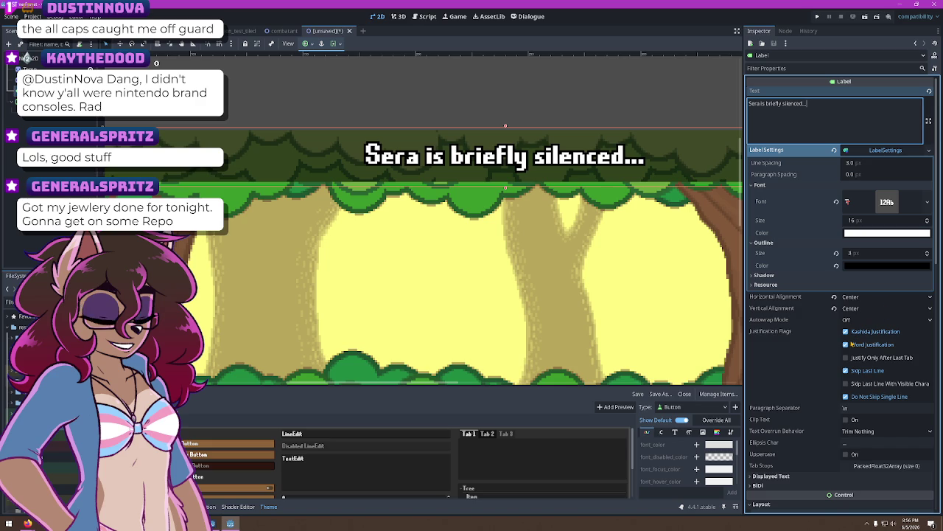
{"action": "scroll", "coordinate": [846, 380], "scroll_direction": "down", "scroll_amount": 2}
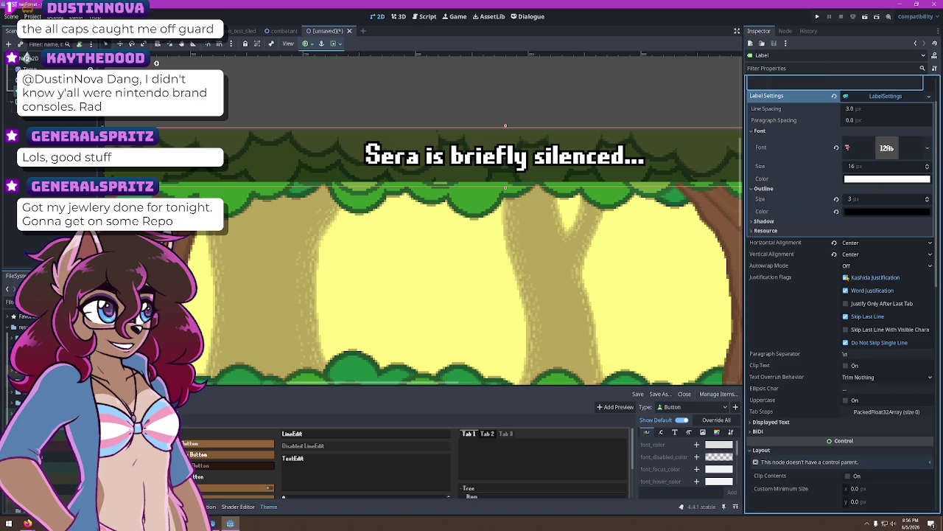
{"action": "left_click", "coordinate": [849, 277]}
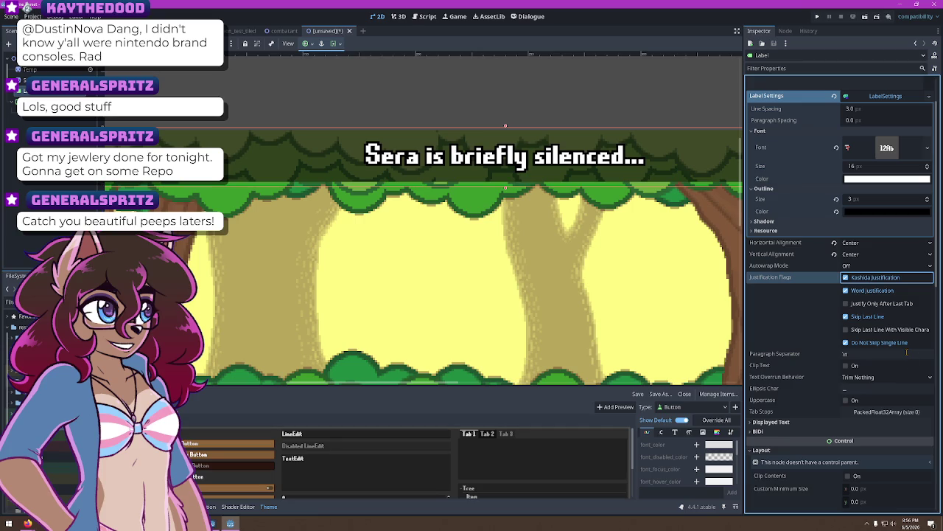
{"action": "scroll", "coordinate": [899, 332], "scroll_direction": "up", "scroll_amount": 1}
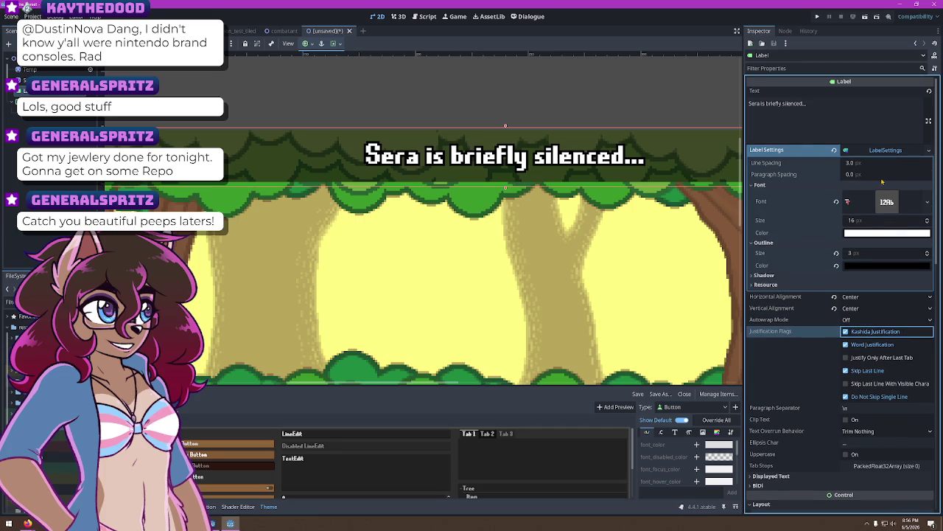
Retype the label text as 'Spritz is a Semibot!!'
{"action": "left_click", "coordinate": [806, 103]}
{"action": "key", "text": "ctrl+a"}
{"action": "type", "text": "Spritz is a Semiu"}
{"action": "key", "text": "BackSpace"}
{"action": "type", "text": "bot!!"}
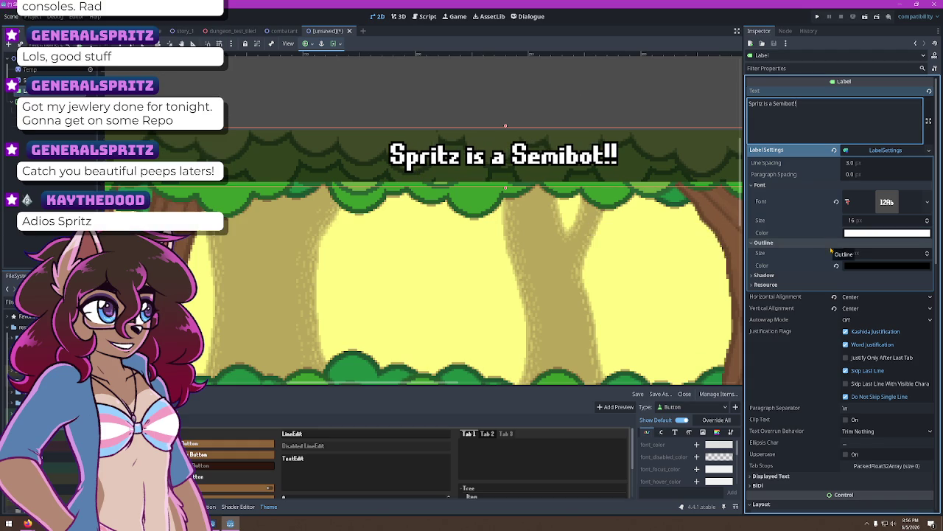
{"action": "scroll", "coordinate": [793, 319], "scroll_direction": "down", "scroll_amount": 3}
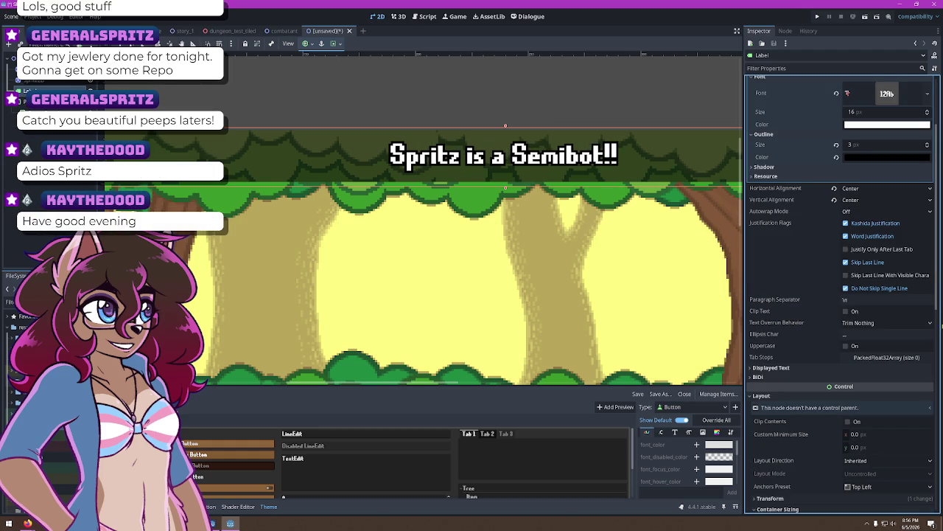
{"action": "left_click", "coordinate": [847, 346]}
{"action": "left_click", "coordinate": [846, 346]}
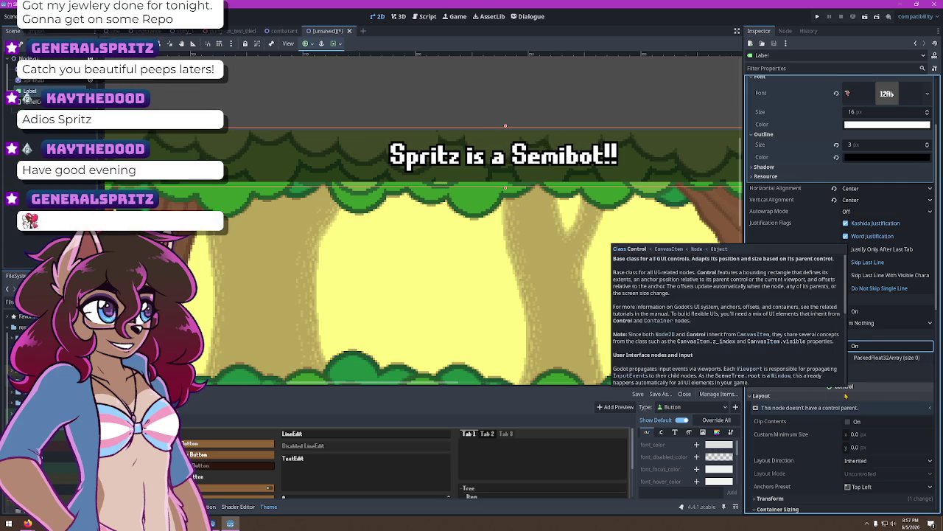
{"action": "left_click", "coordinate": [753, 369]}
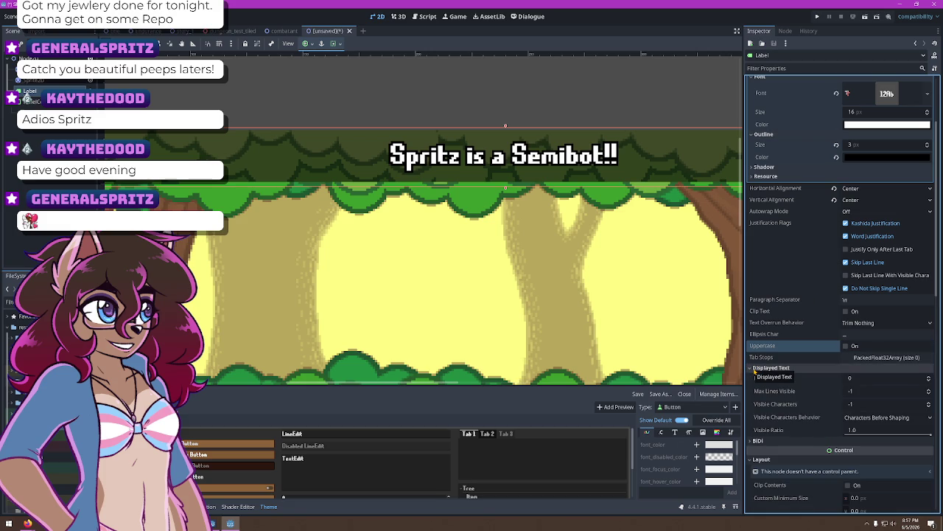
{"action": "left_click", "coordinate": [754, 370]}
{"action": "left_click", "coordinate": [754, 377]}
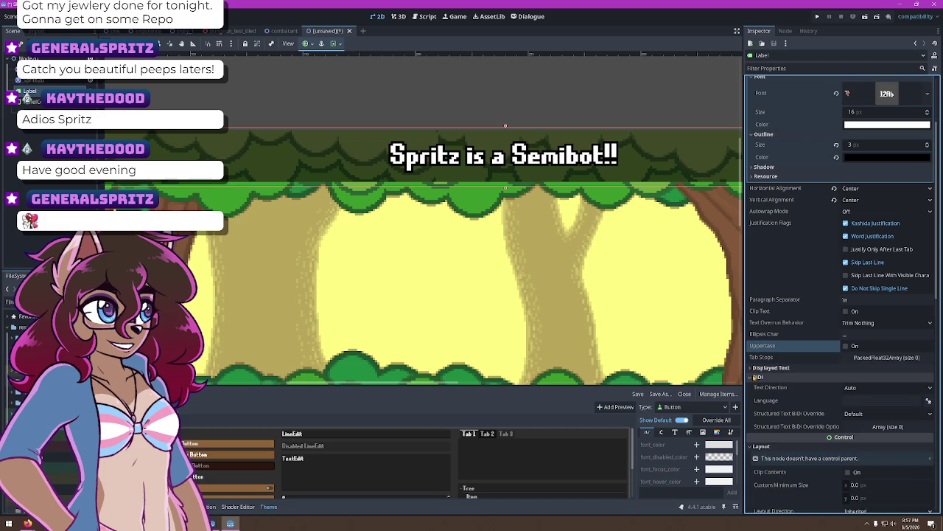
{"action": "left_click", "coordinate": [757, 377]}
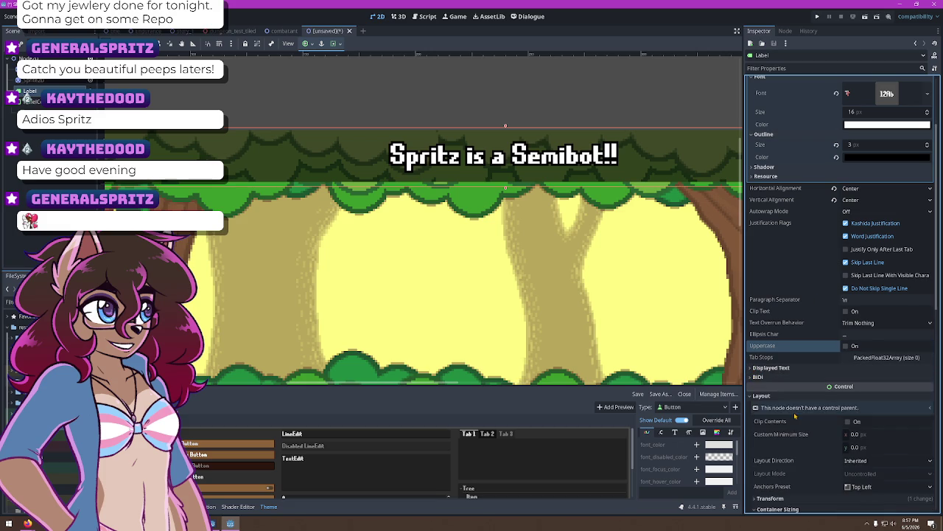
{"action": "scroll", "coordinate": [789, 399], "scroll_direction": "down", "scroll_amount": 3}
{"action": "scroll", "coordinate": [782, 388], "scroll_direction": "down", "scroll_amount": 2}
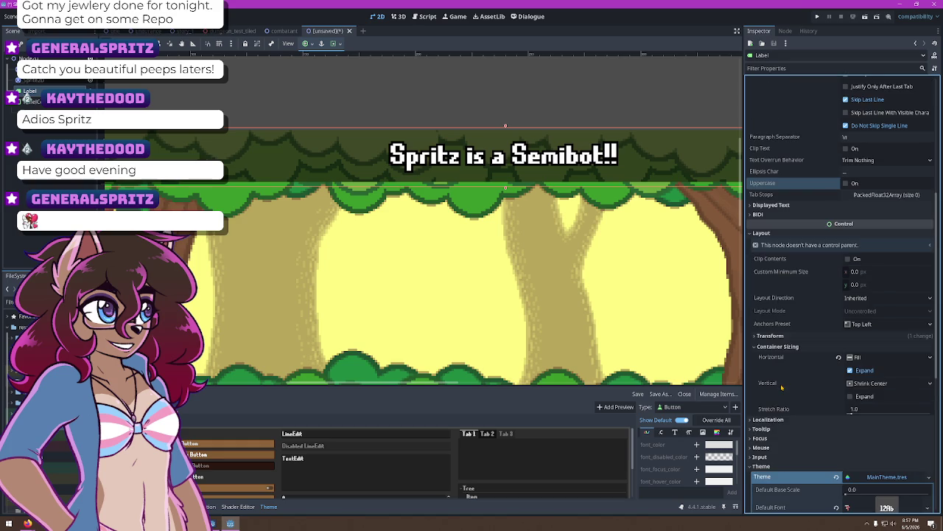
{"action": "left_click", "coordinate": [757, 337]}
{"action": "scroll", "coordinate": [757, 338], "scroll_direction": "down", "scroll_amount": 9}
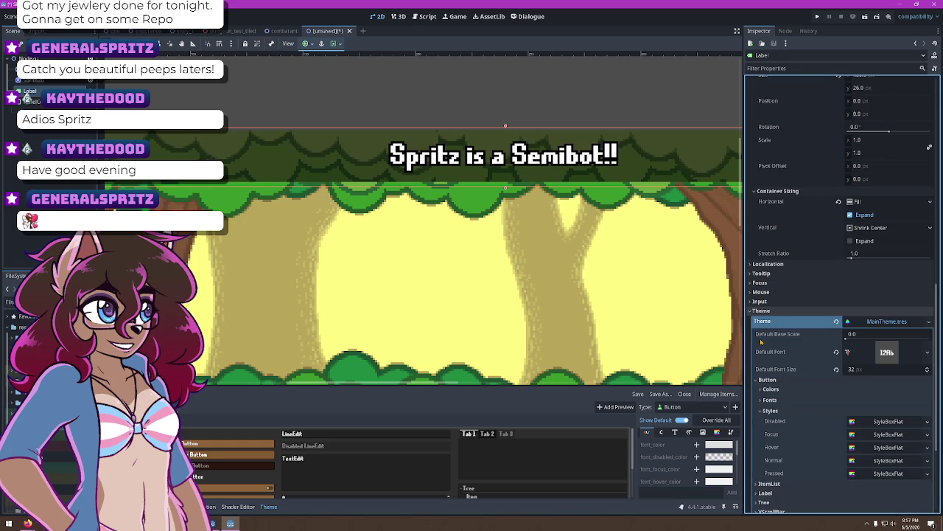
{"action": "scroll", "coordinate": [759, 329], "scroll_direction": "down", "scroll_amount": 5}
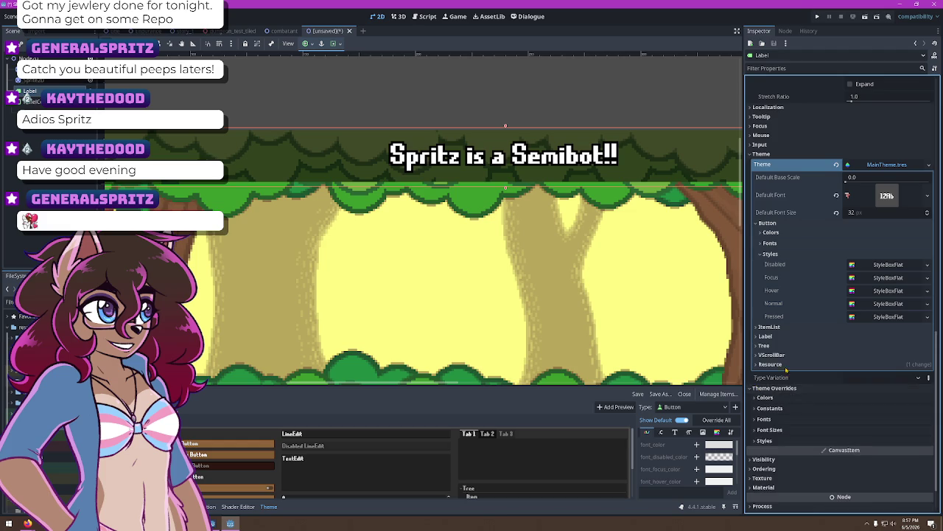
{"action": "scroll", "coordinate": [762, 343], "scroll_direction": "down", "scroll_amount": 2}
{"action": "left_click", "coordinate": [764, 344]}
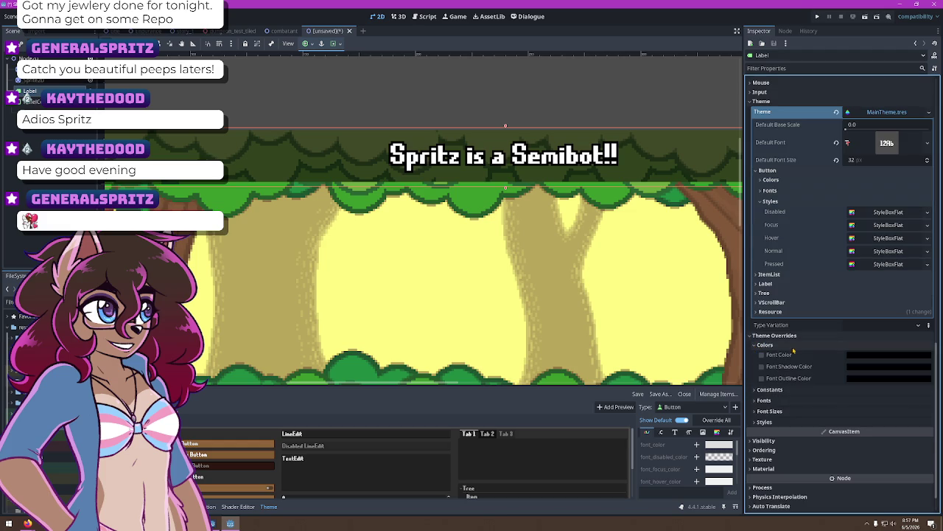
{"action": "left_click", "coordinate": [754, 345]}
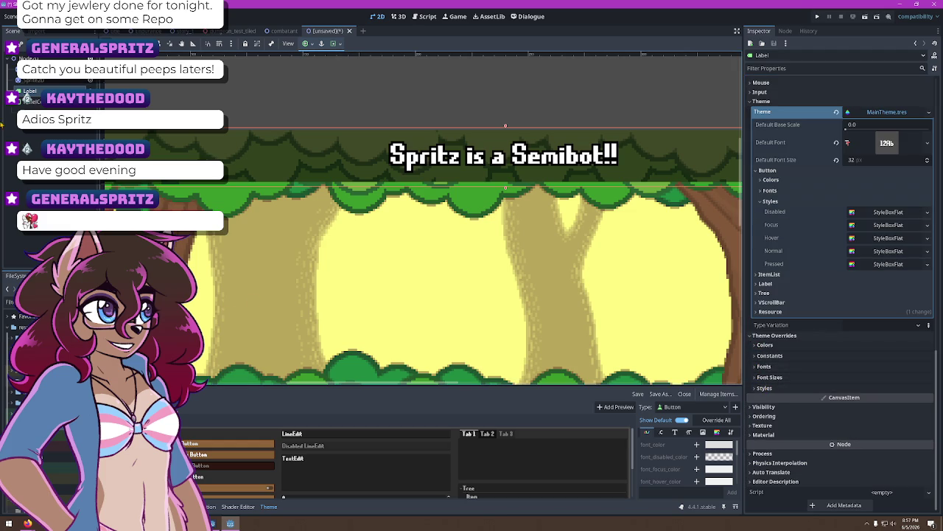
{"action": "left_click", "coordinate": [33, 101]}
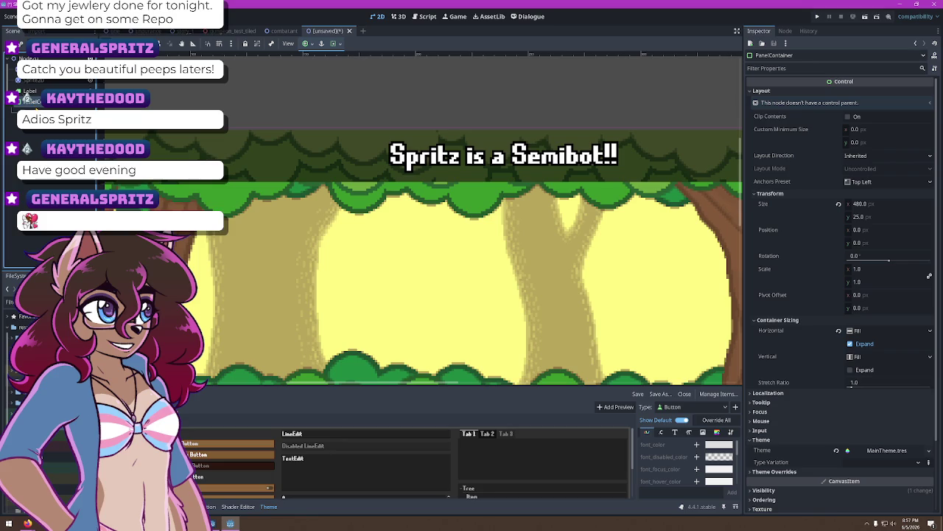
{"action": "left_click", "coordinate": [33, 101]}
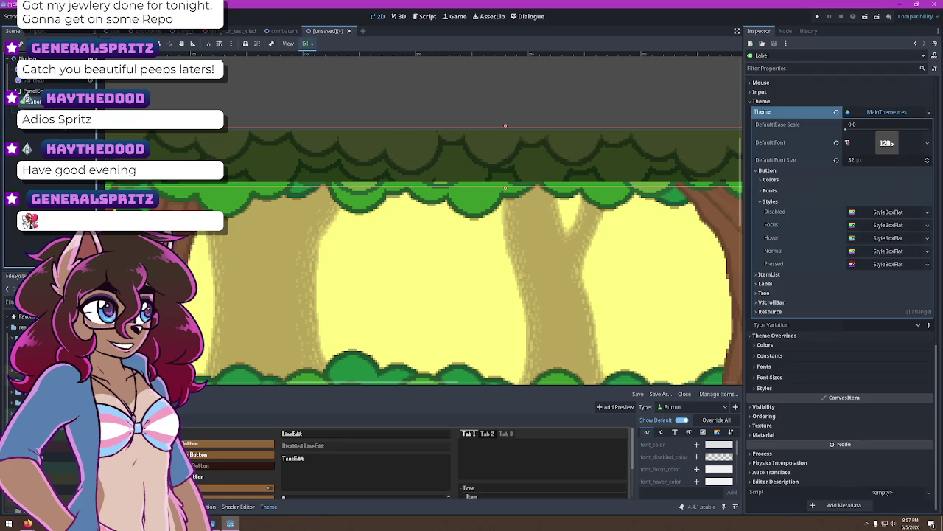
Delete the CenterContainer node so the label returns inside the dark bar
{"action": "right_click", "coordinate": [46, 109]}
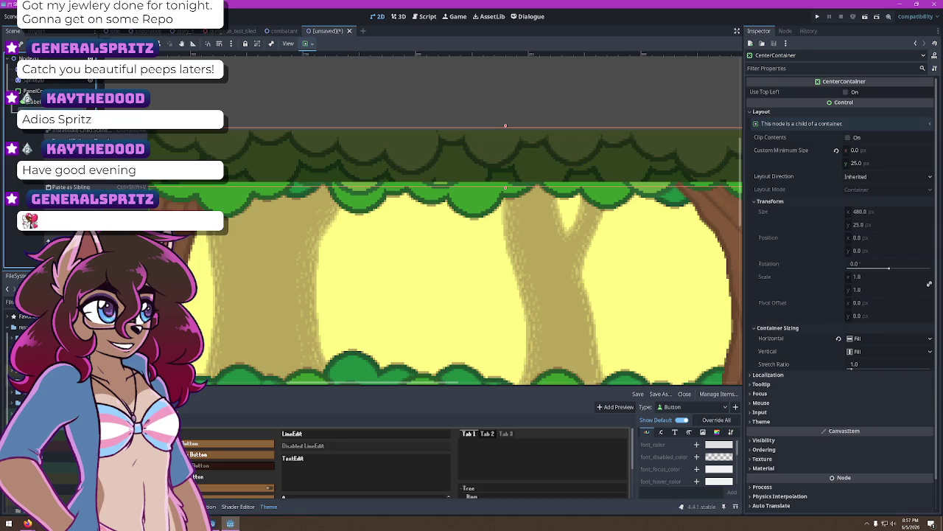
{"action": "left_click", "coordinate": [48, 240]}
{"action": "left_click", "coordinate": [453, 271]}
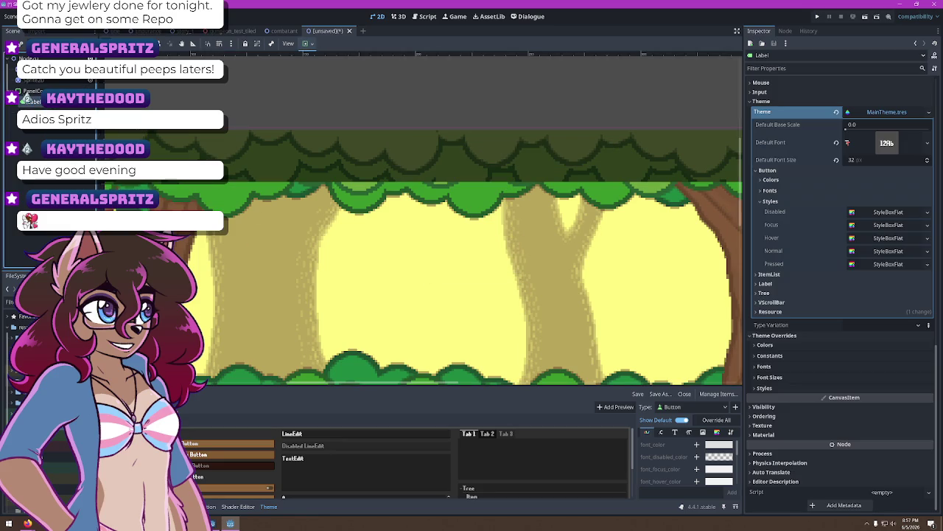
{"action": "scroll", "coordinate": [461, 247], "scroll_direction": "down", "scroll_amount": 5}
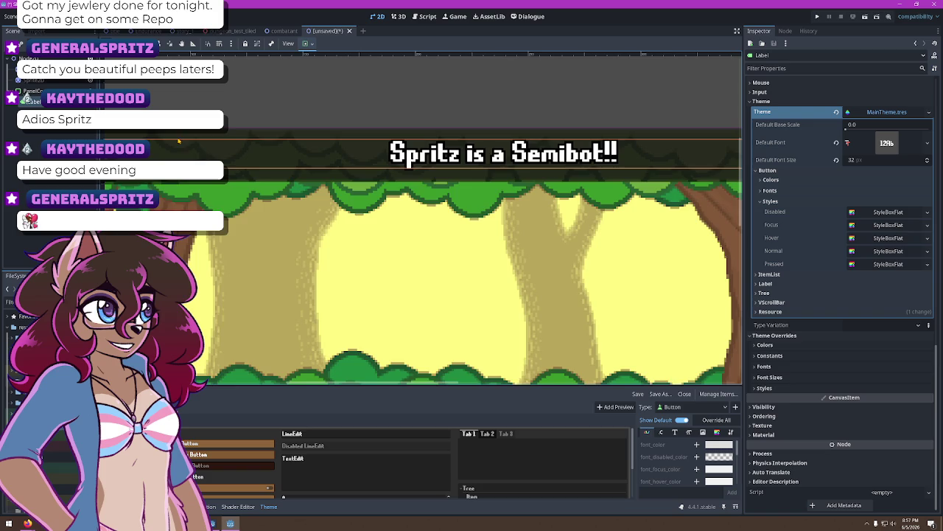
{"action": "scroll", "coordinate": [461, 247], "scroll_direction": "up", "scroll_amount": 2}
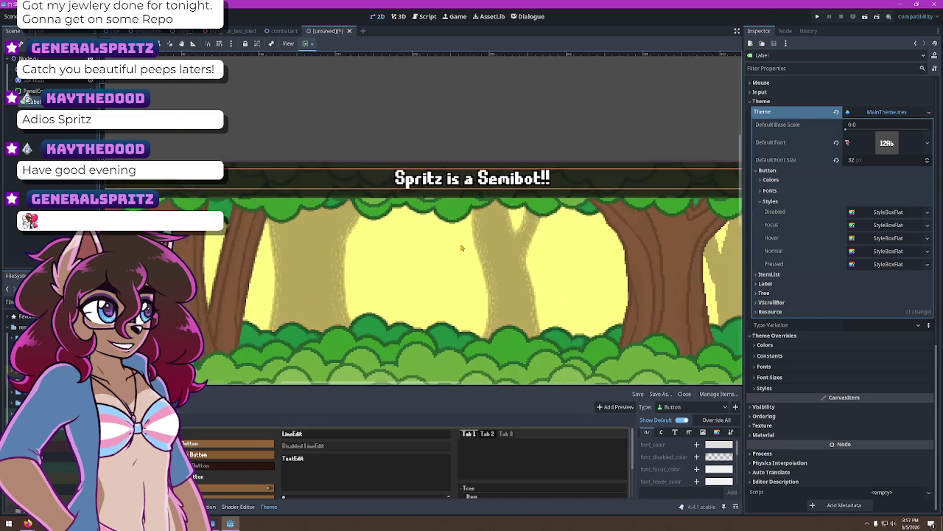
{"action": "scroll", "coordinate": [461, 246], "scroll_direction": "down", "scroll_amount": 1}
Drag the PanelContainer bar down to about position 0, 35 over the forest's top edge
{"action": "left_click", "coordinate": [33, 90]}
{"action": "left_click", "coordinate": [290, 174]}
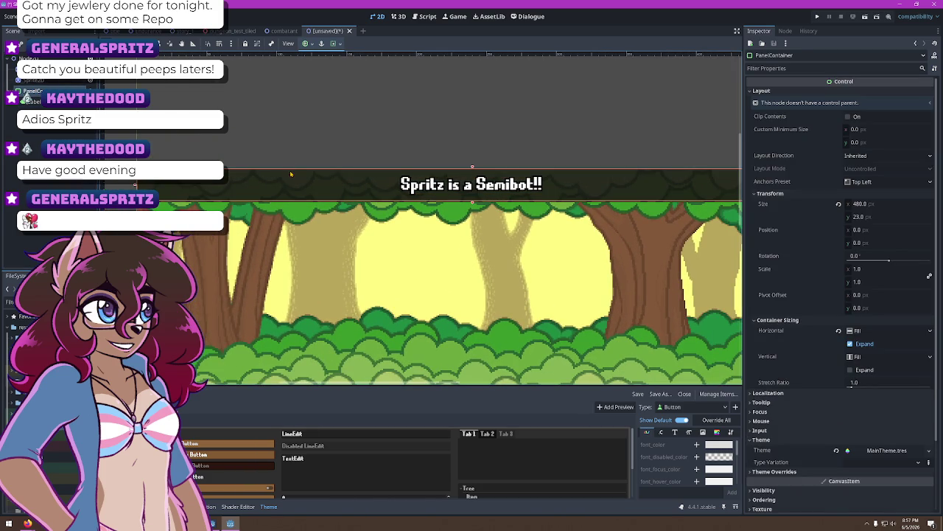
{"action": "left_click", "coordinate": [291, 194]}
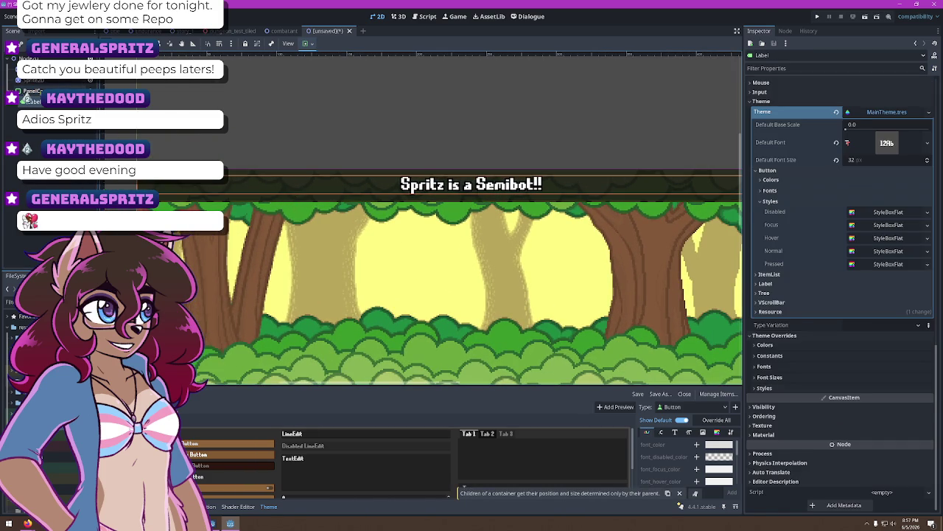
{"action": "left_click", "coordinate": [32, 90]}
{"action": "left_click_drag", "start_coordinate": [472, 185], "coordinate": [472, 243]}
{"action": "left_click", "coordinate": [341, 94]}
{"action": "scroll", "coordinate": [574, 283], "scroll_direction": "down", "scroll_amount": 2}
{"action": "scroll", "coordinate": [574, 283], "scroll_direction": "up", "scroll_amount": 1}
{"action": "scroll", "coordinate": [582, 285], "scroll_direction": "down", "scroll_amount": 1}
{"action": "scroll", "coordinate": [568, 280], "scroll_direction": "up", "scroll_amount": 1}
{"action": "mouse_move", "coordinate": [568, 280]}
{"action": "left_mouse_down"}
{"action": "mouse_move", "coordinate": [578, 151]}
{"action": "mouse_move", "coordinate": [565, 192]}
{"action": "left_mouse_up"}
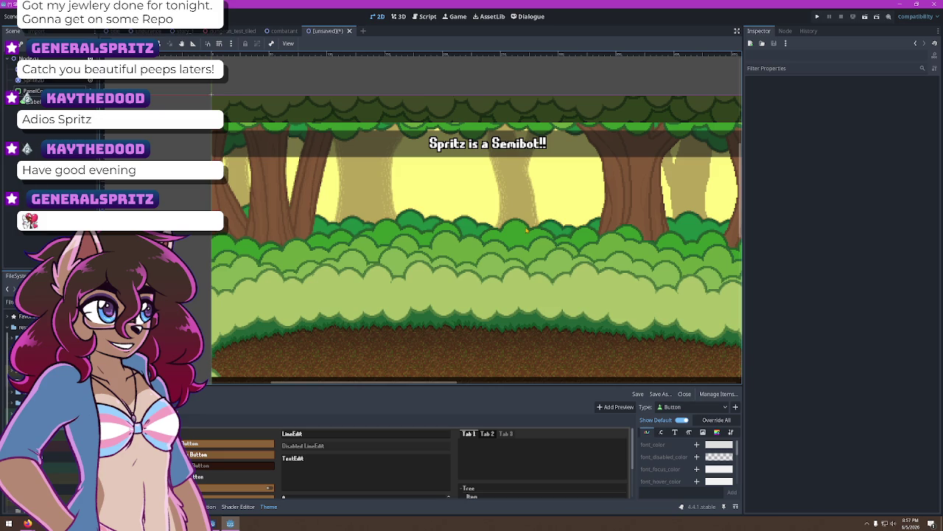
{"action": "left_click", "coordinate": [453, 161]}
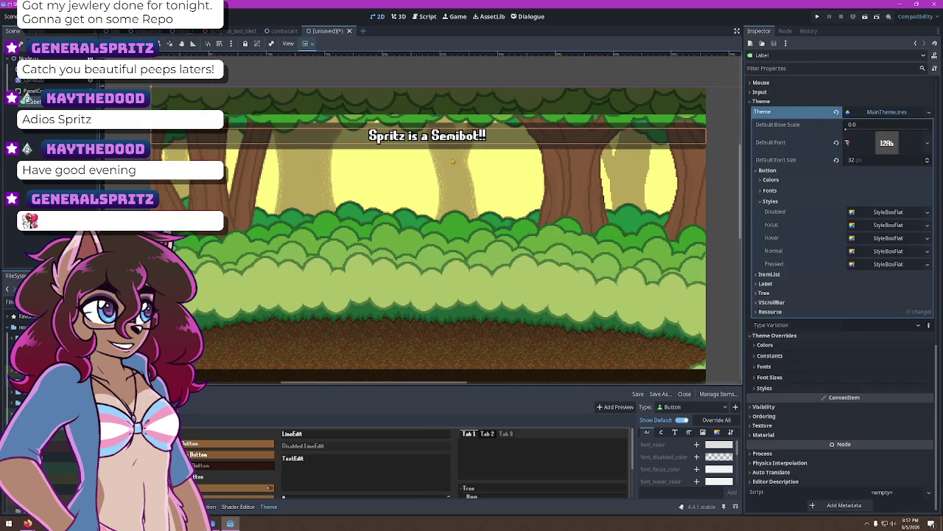
Replace the label text with 'BRB Enjoy this ad'
{"action": "scroll", "coordinate": [875, 159], "scroll_direction": "up", "scroll_amount": 10}
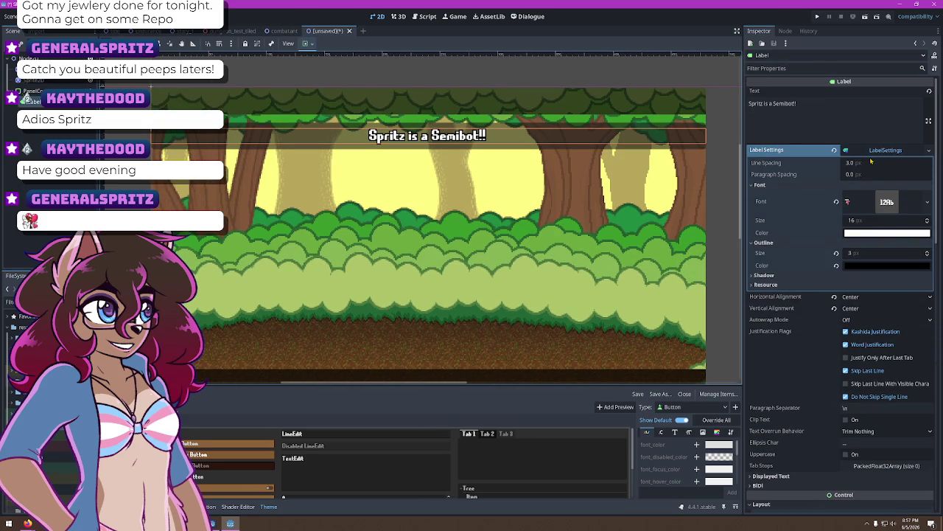
{"action": "key", "text": "ctrl+a"}
{"action": "key", "text": "BackSpace"}
{"action": "type", "text": "BRB EN"}
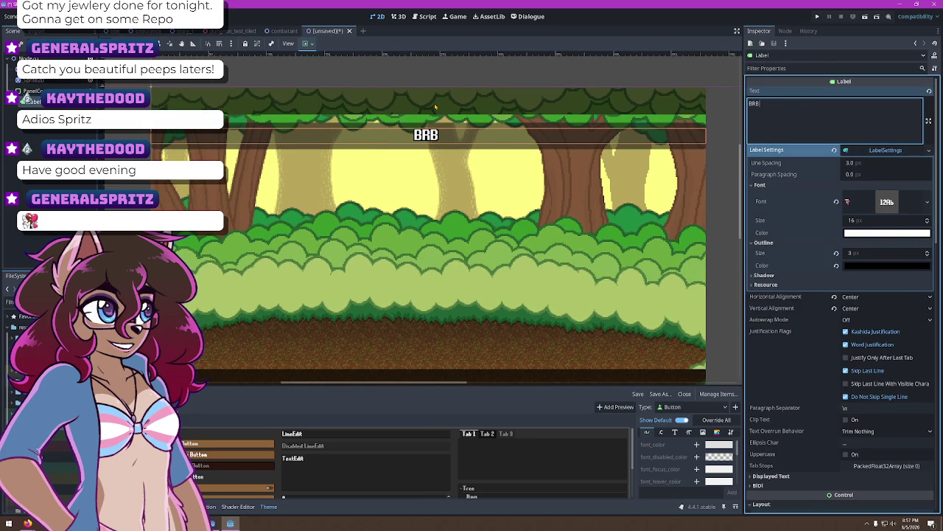
{"action": "key", "text": "BackSpace"}
{"action": "type", "text": "njoy this ad"}
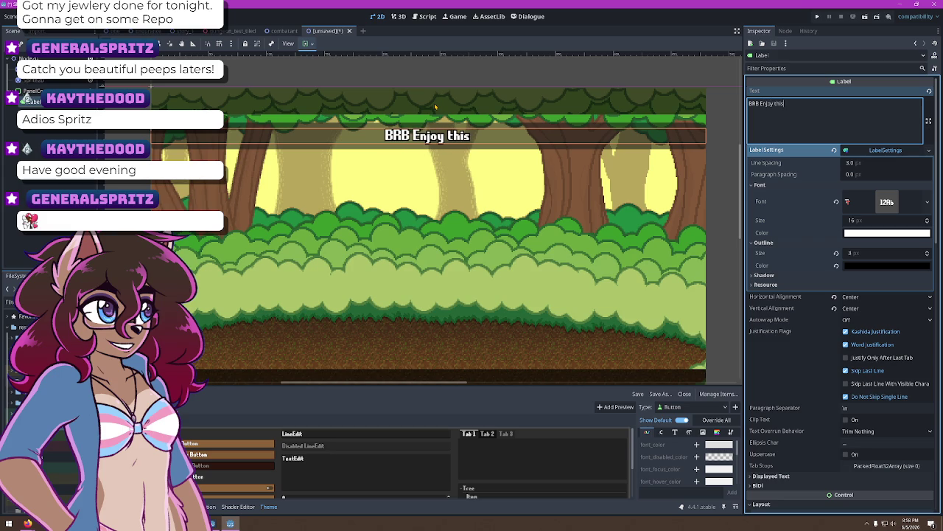
{"action": "scroll", "coordinate": [553, 213], "scroll_direction": "up", "scroll_amount": 3}
Pan the 2D view to re-centre the forest and label, then glance at OBS
{"action": "left_click", "coordinate": [554, 213]}
{"action": "mouse_move", "coordinate": [412, 193]}
{"action": "left_mouse_down"}
{"action": "mouse_move", "coordinate": [653, 259]}
{"action": "mouse_move", "coordinate": [586, 296]}
{"action": "mouse_move", "coordinate": [625, 321]}
{"action": "left_mouse_up"}
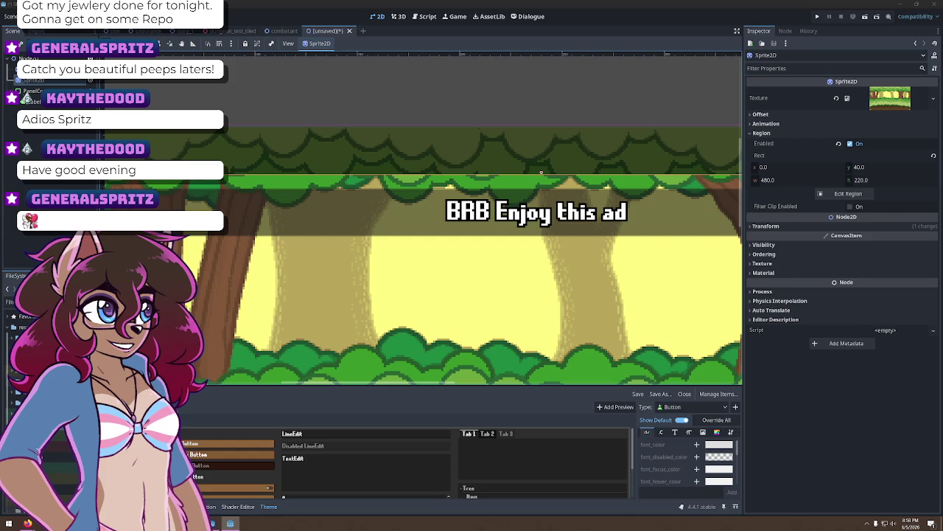
{"action": "key", "text": "alt+Tab"}
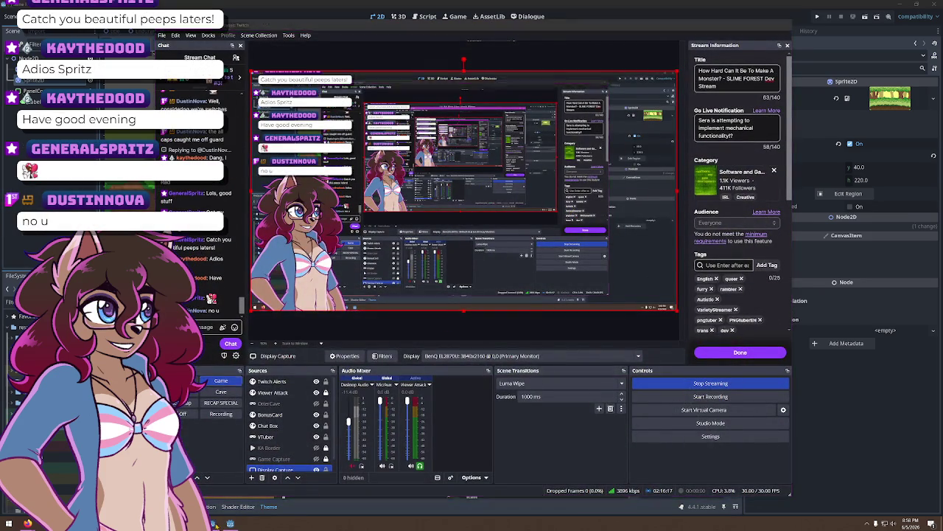
{"action": "left_click", "coordinate": [230, 523]}
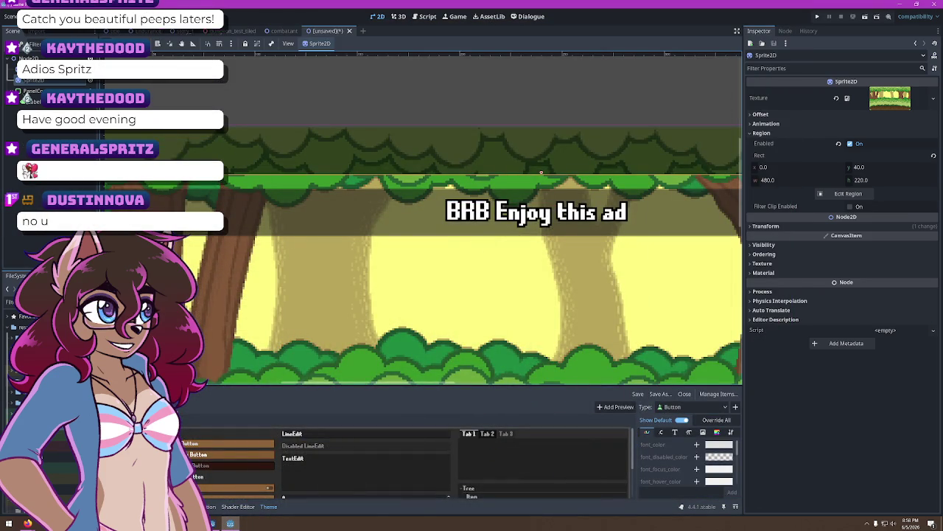